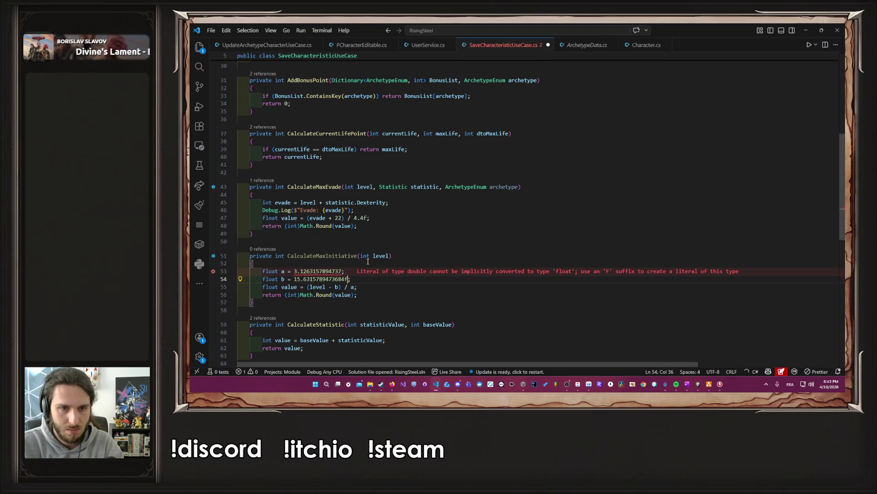
key(Left)
text(f)
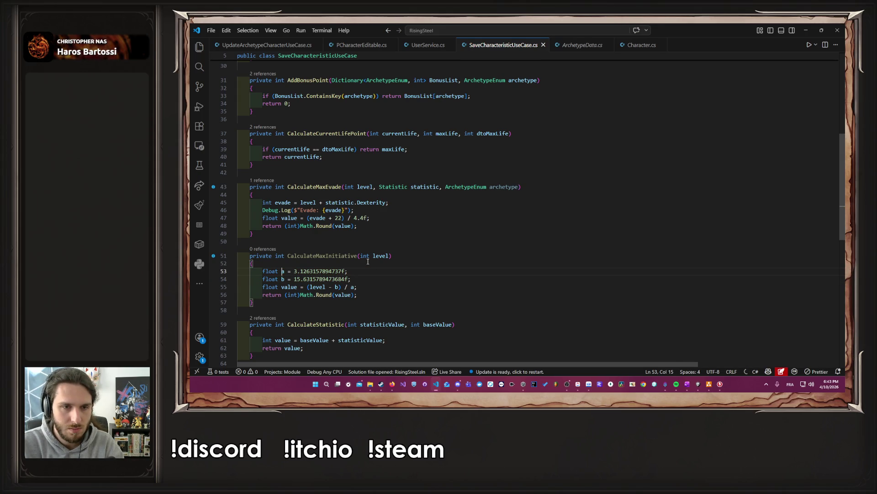
- Change the float types on lines 53 and 54 of CalculateMaxInitiative to double
key(Left)
key(ctrl+shift+Left)
text(doubl)
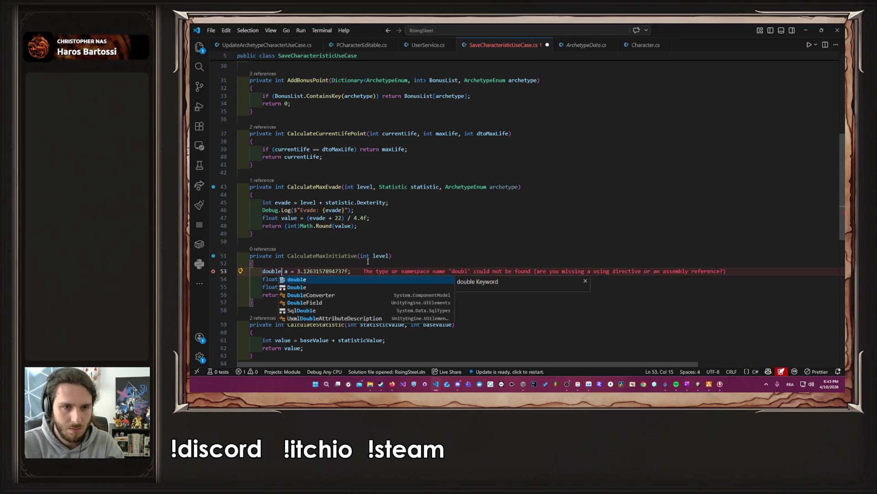
key(Tab)
key(Down)
key(Left)
key(ctrl+shift+Left)
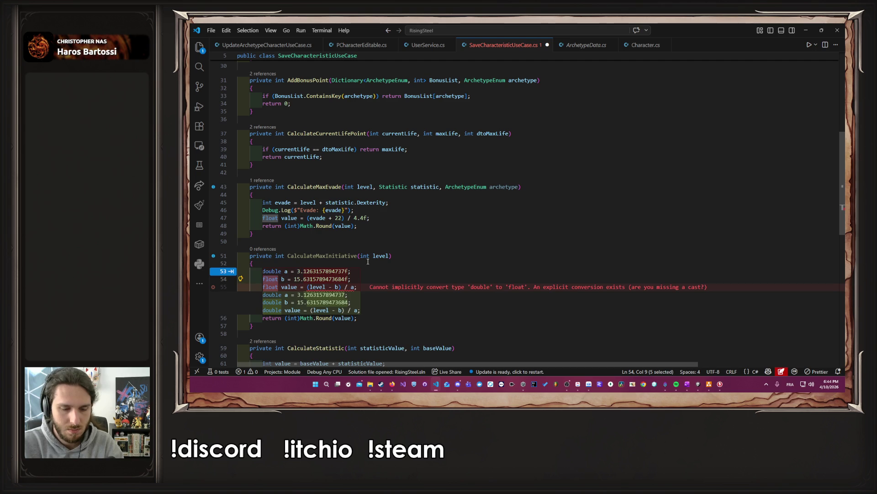
text(doubl)
key(Tab)
- Change line 55's type to double as well and save the file
key(End)
key(Left)
key(ctrl+s)
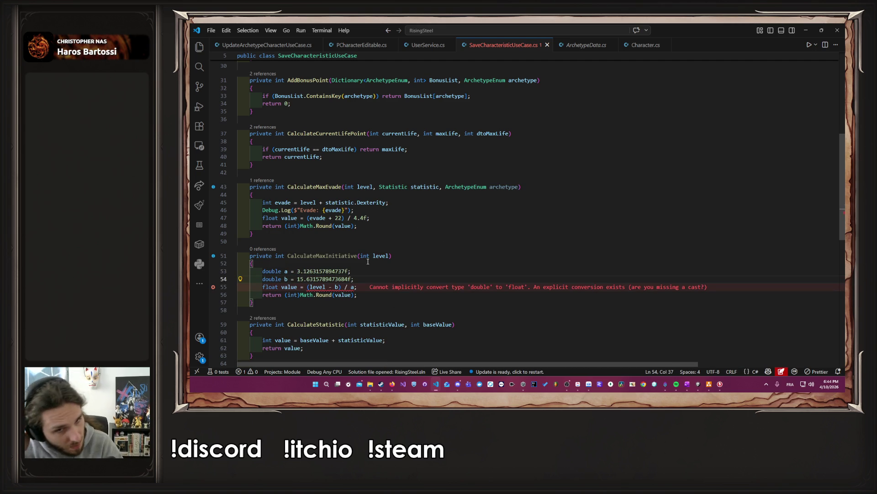
double_click(275, 279)
key(ctrl+c)
double_click(269, 286)
key(ctrl+v)
key(ctrl+s)
click(399, 287)
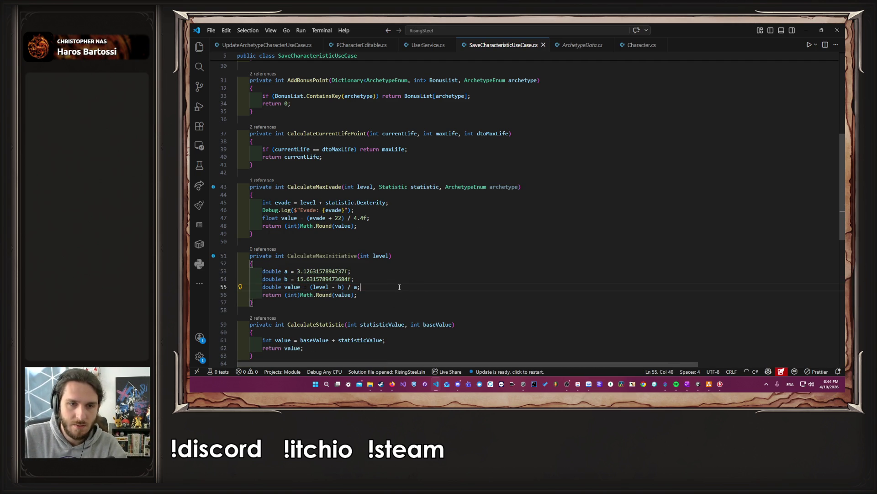
- Uncomment line 28 so Initiative uses CalculateMaxInitiative(level), save, and minimise VS Code
scroll(366, 239, up, 5)
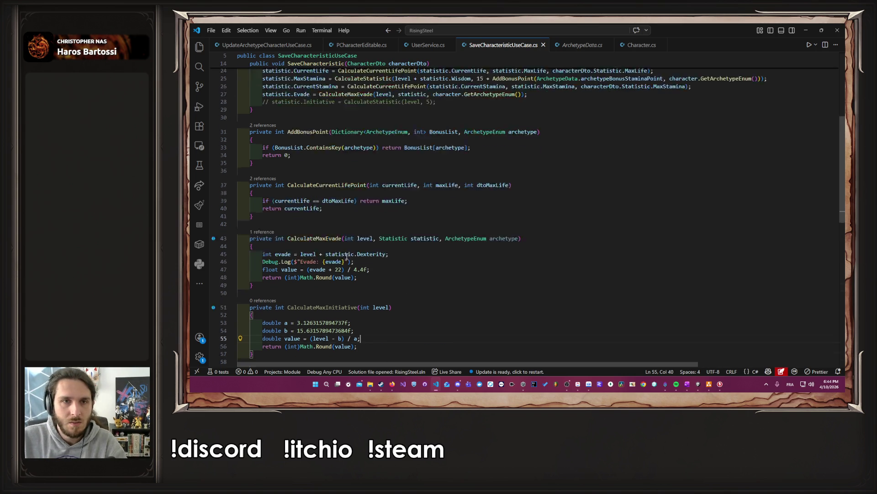
click(405, 153)
key(ctrl+slash)
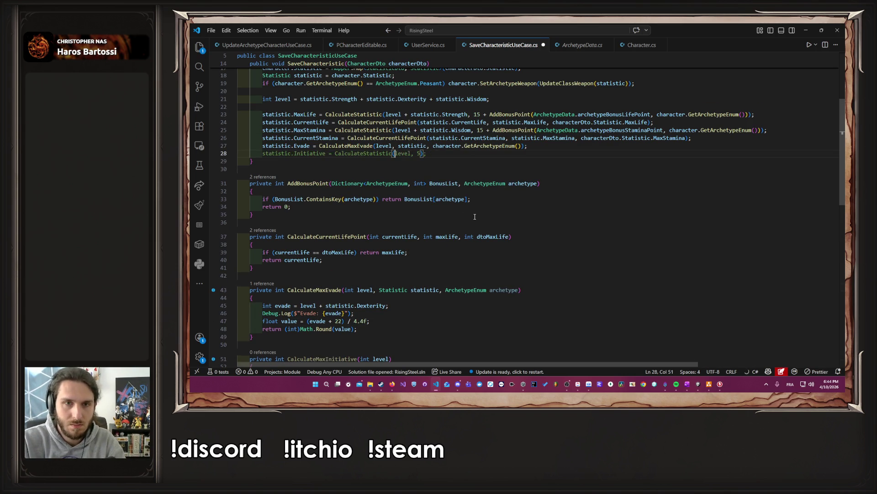
scroll(422, 221, down, 9)
drag(287, 246, 393, 247)
scroll(337, 181, up, 6)
click(335, 178)
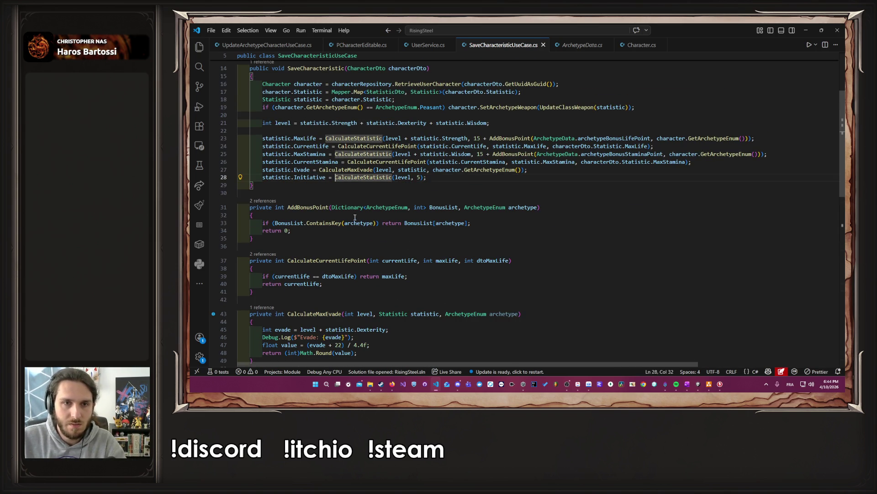
key(ctrl+v)
key(ctrl+shift+Right)
key(ctrl+shift+Right)
key(ctrl+shift+Right)
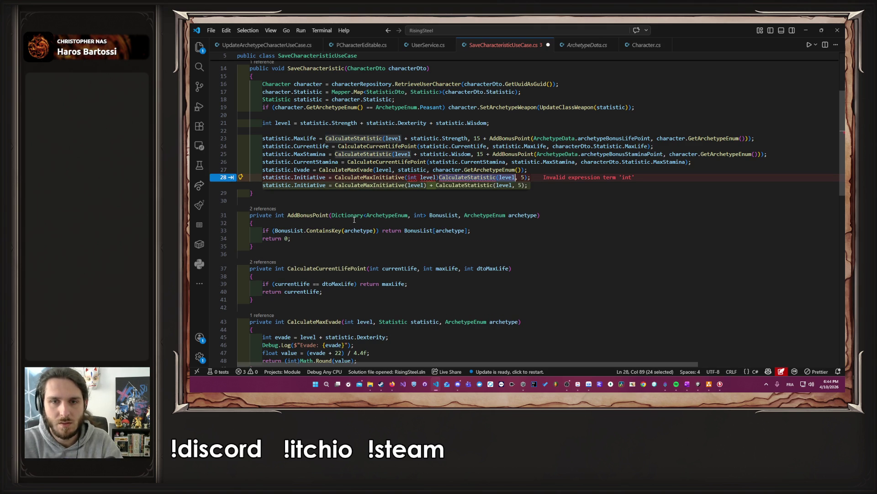
key(BackSpace)
text(;)
key(ctrl+Left)
key(ctrl+Left)
key(ctrl+Left)
key(ctrl+BackSpace)
key(End)
key(ctrl+s)
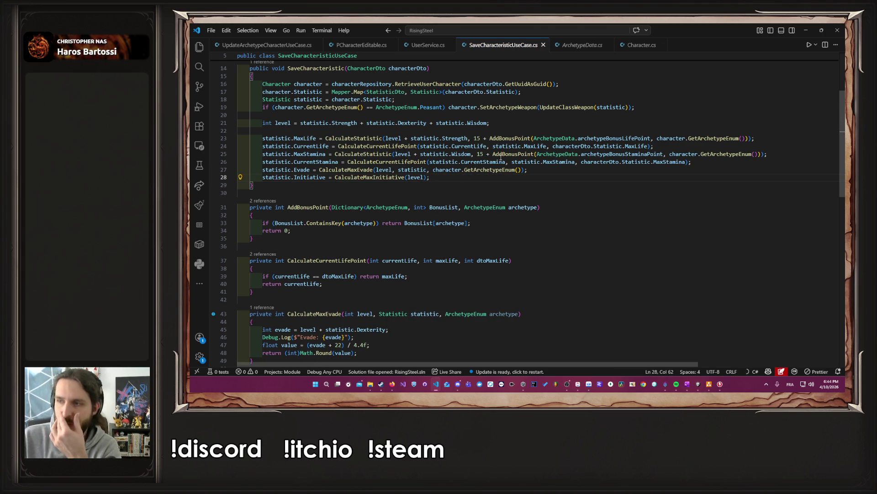
click(801, 28)
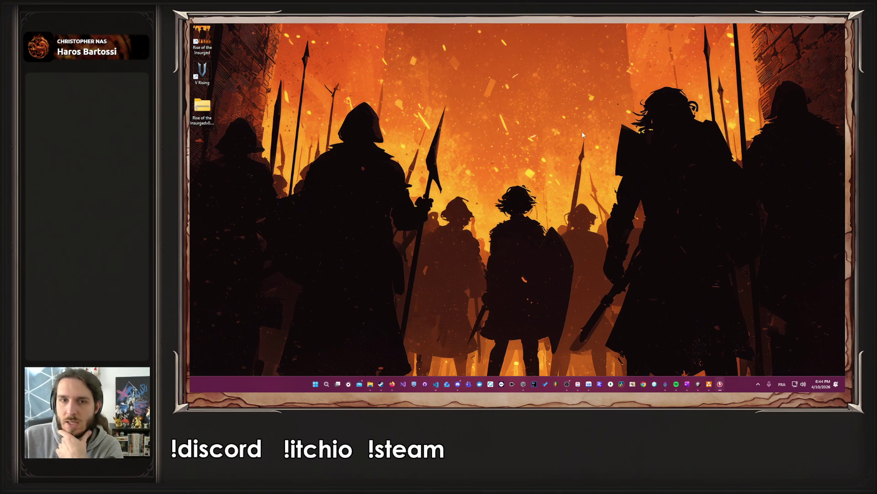
- Bring Unity forward, clear the console, and restart Play mode
click(687, 384)
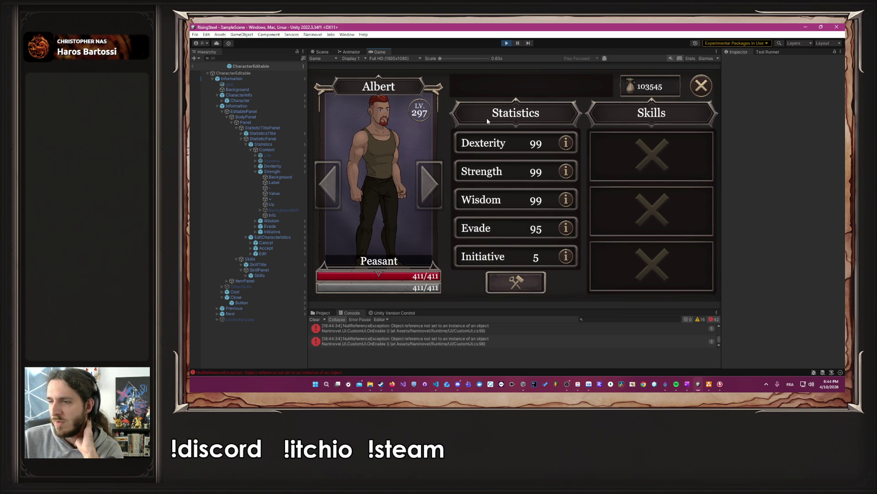
click(315, 320)
click(507, 43)
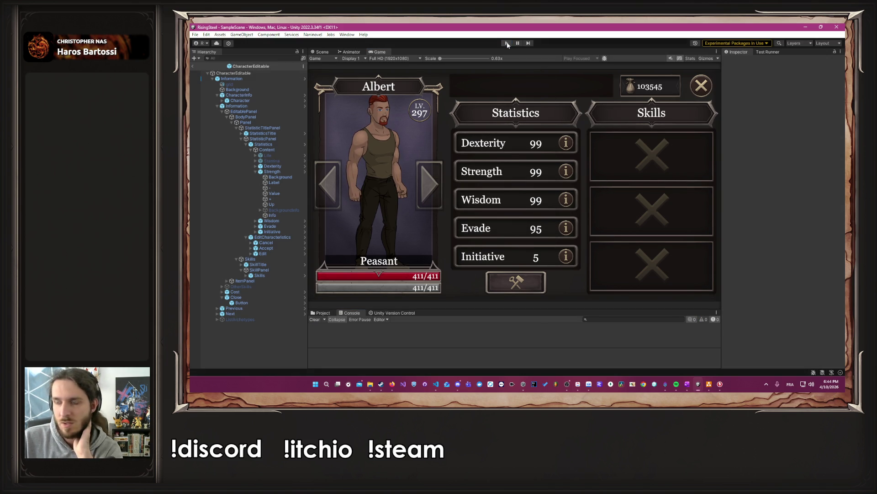
click(506, 43)
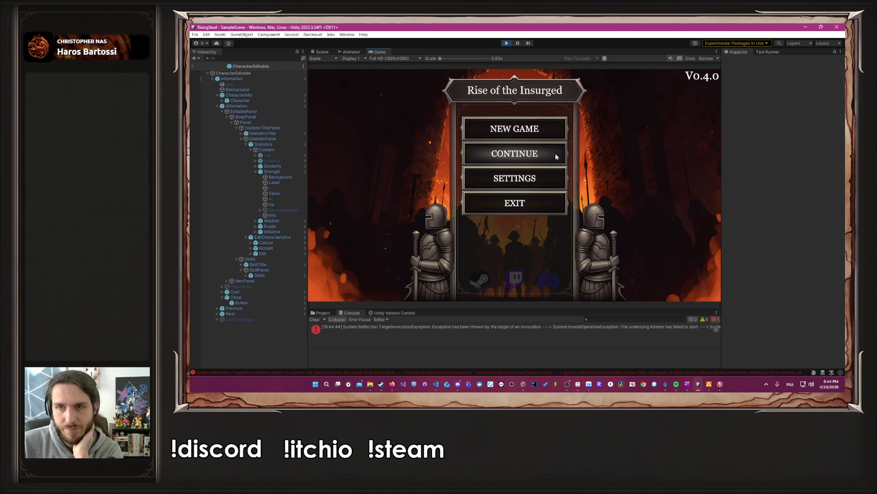
click(516, 135)
- Start a new game named 'Alex' and open Albert's statistics in Training
text(Alex)
key(Return)
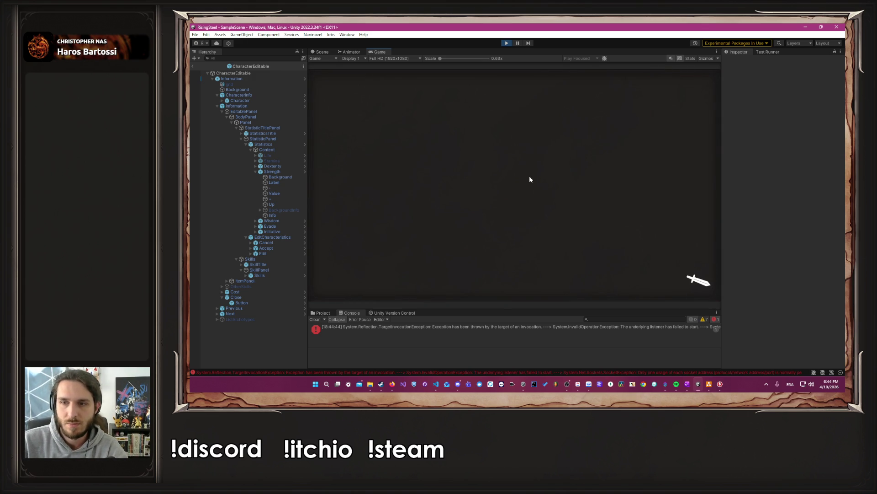
click(577, 171)
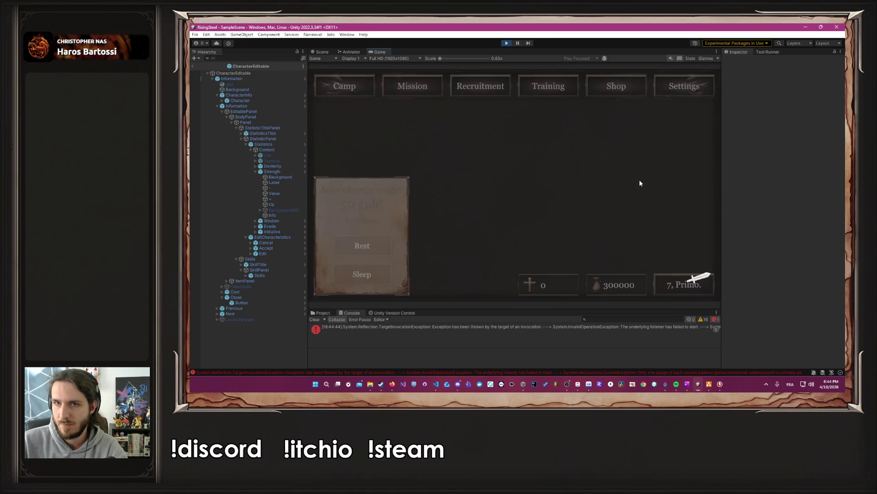
click(549, 87)
click(414, 173)
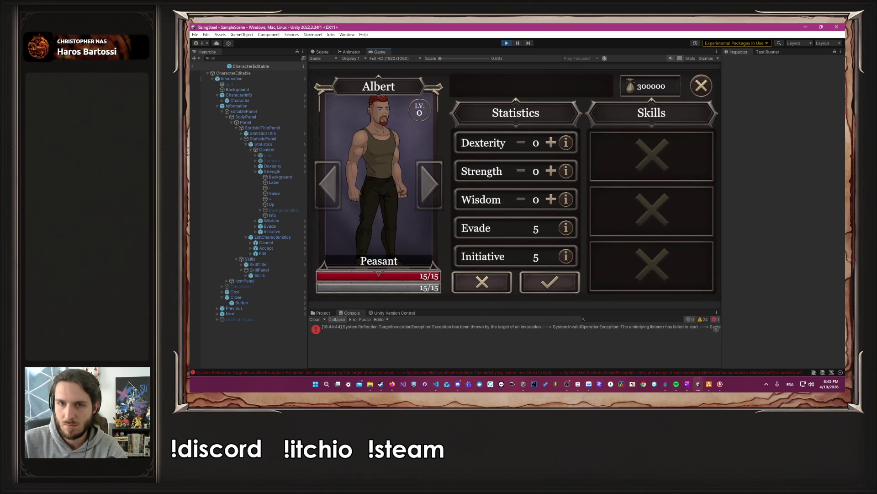
- Raise Albert's Dexterity, Strength and Wisdom to 99, accept, and stop the game
click(551, 144)
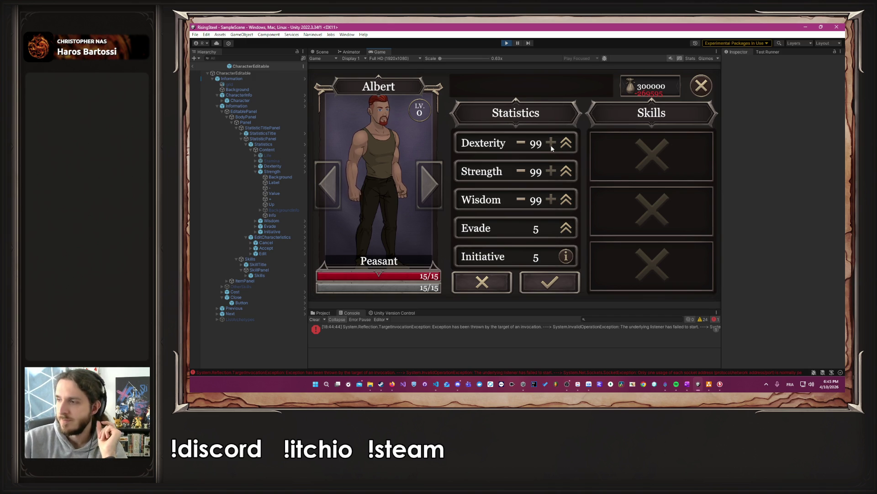
click(545, 286)
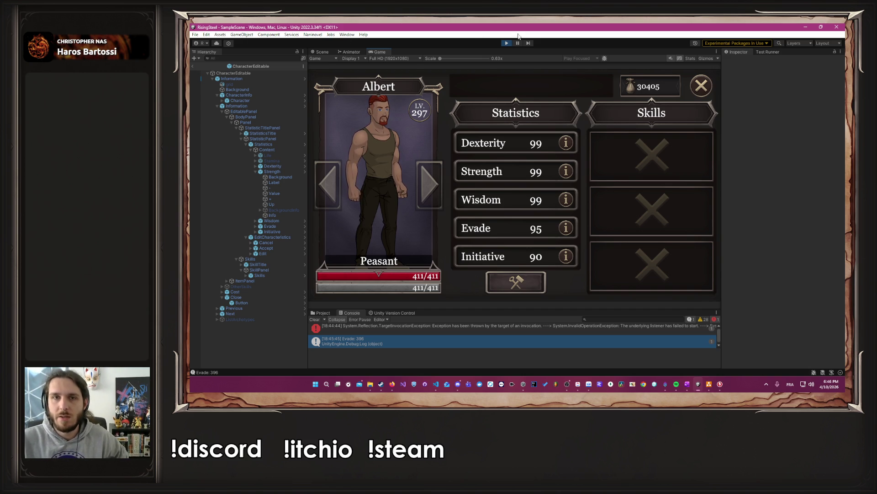
click(506, 42)
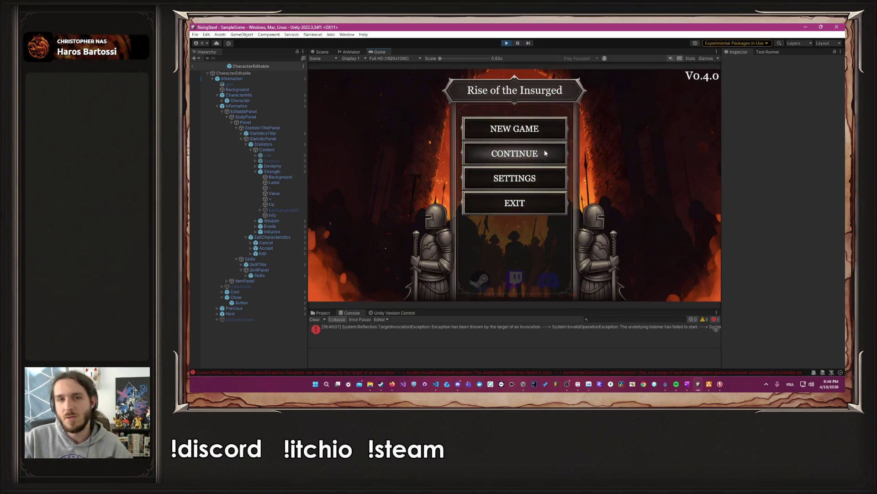
- Start a new game named 'Albert' and open his statistics in Training
click(540, 136)
text(Albert)
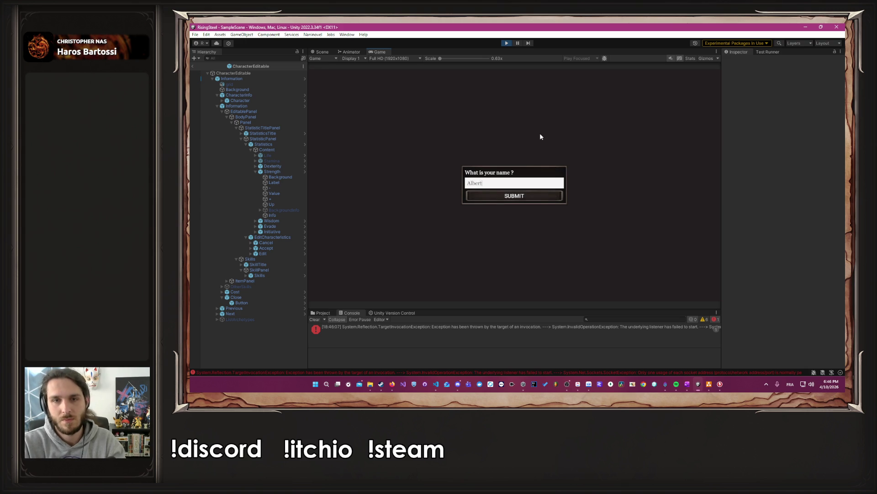
key(Return)
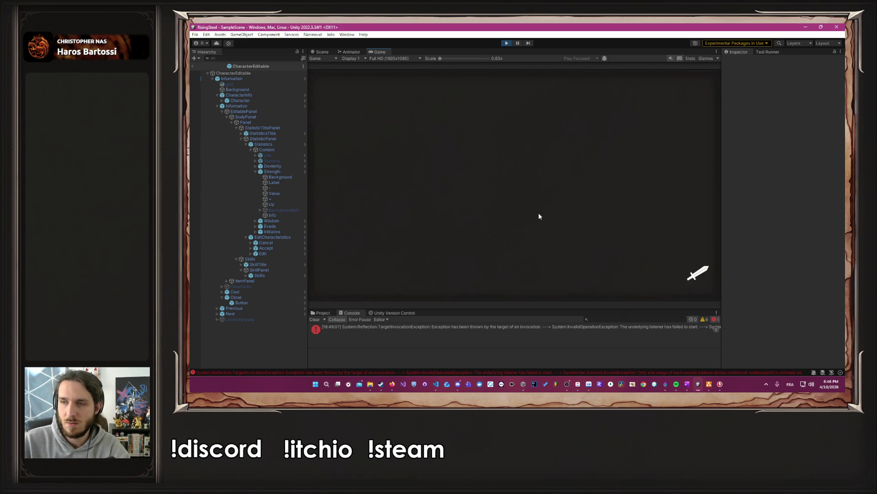
click(594, 196)
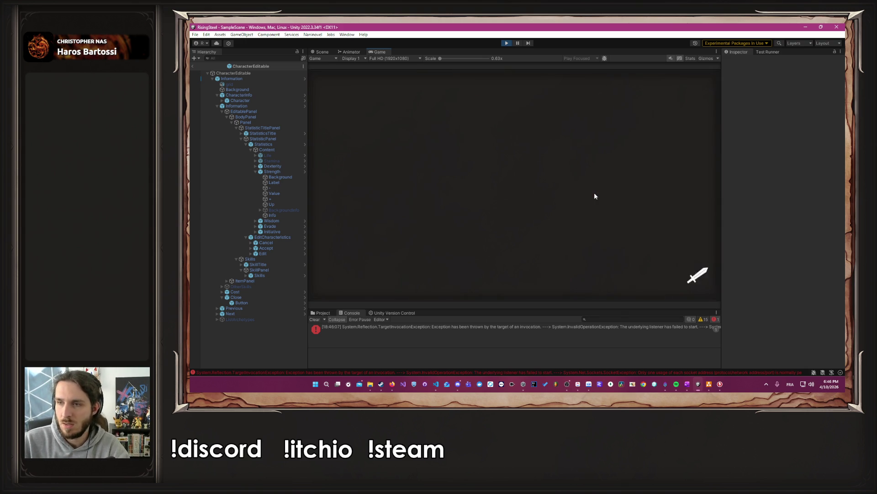
click(558, 93)
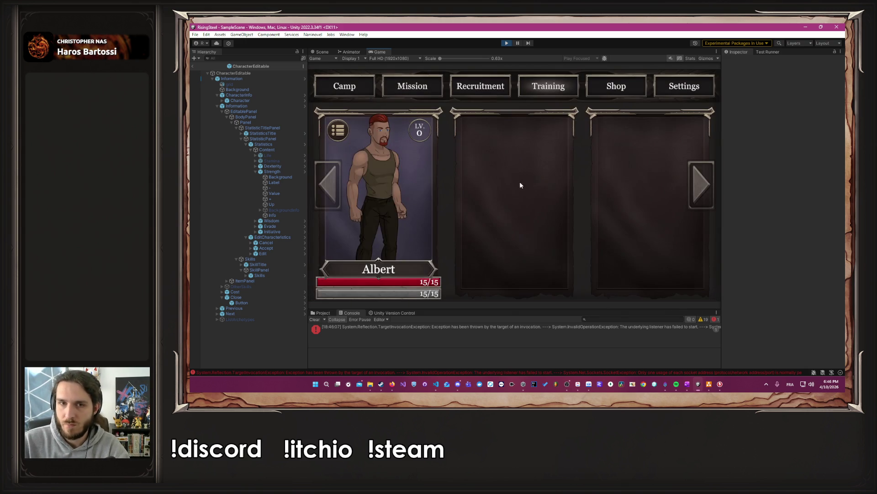
click(364, 210)
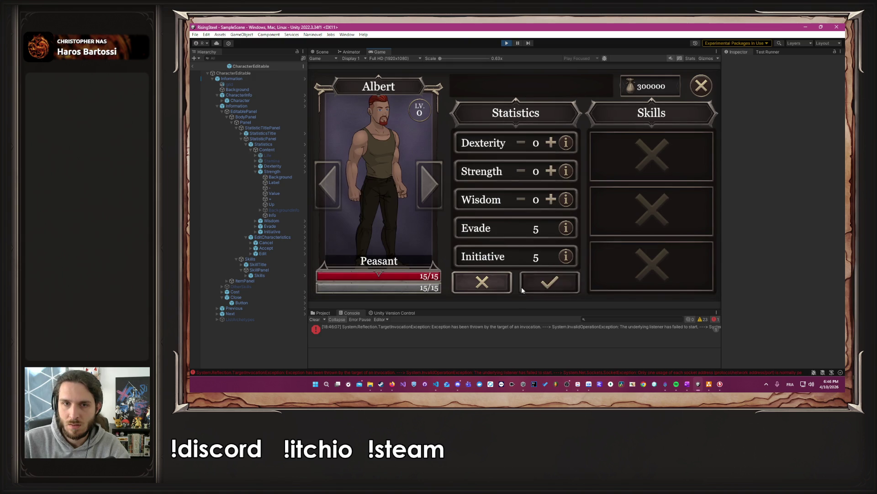
- Raise Albert's Strength to 10 and confirm, showing Initiative -2
click(551, 172)
click(551, 172)
click(551, 171)
click(551, 172)
click(551, 172)
click(551, 172)
click(552, 172)
click(551, 172)
click(551, 172)
click(559, 286)
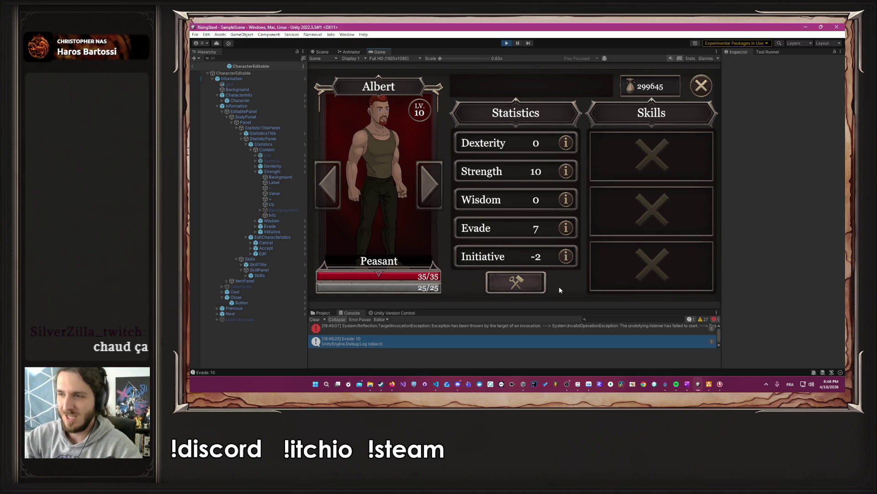
- Raise Strength again to 20, confirm for Initiative 1, and stop the game
click(541, 283)
click(550, 176)
click(551, 176)
click(551, 176)
click(551, 176)
click(553, 284)
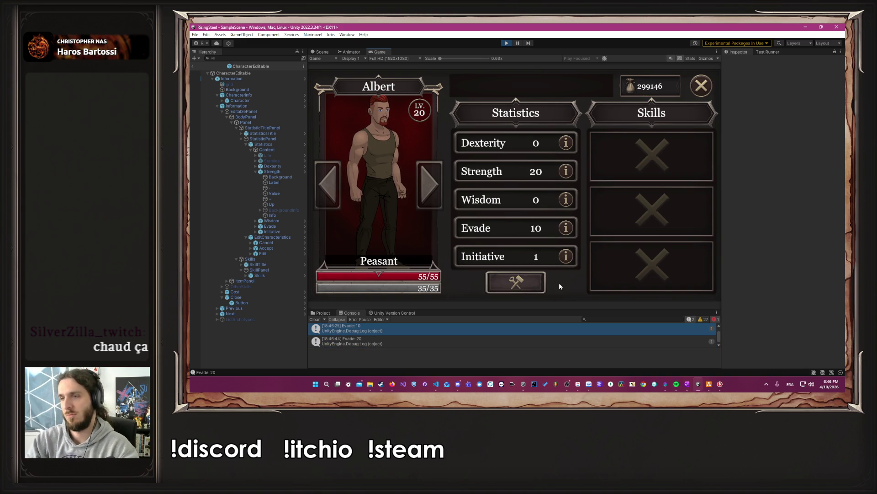
click(507, 45)
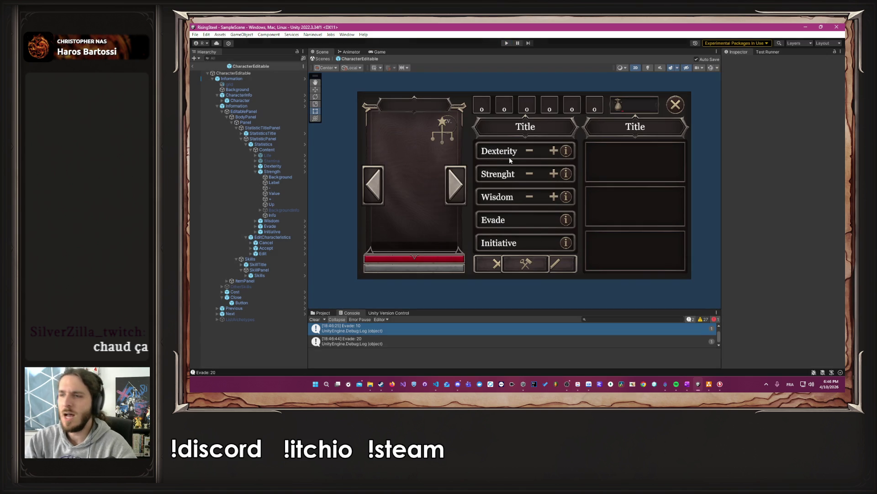
- Inspect point A's definition in GeoGebra, then return to the Unity editor
key(alt+Tab)
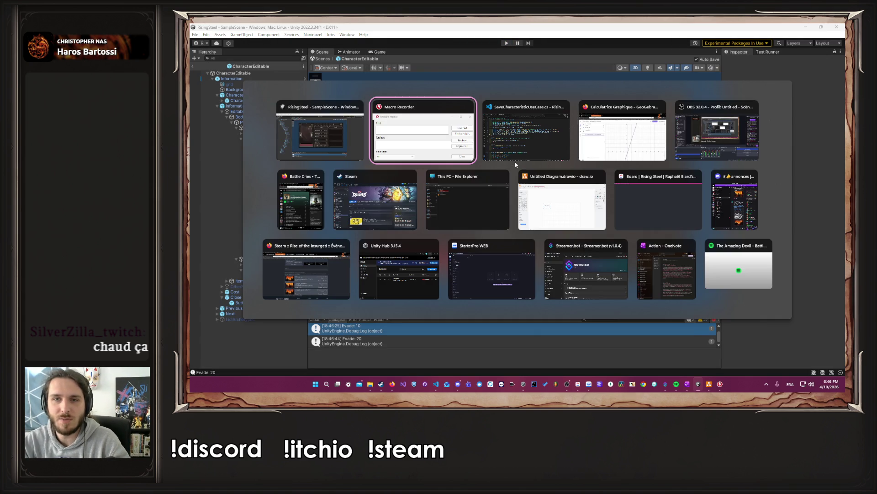
key(alt+Tab)
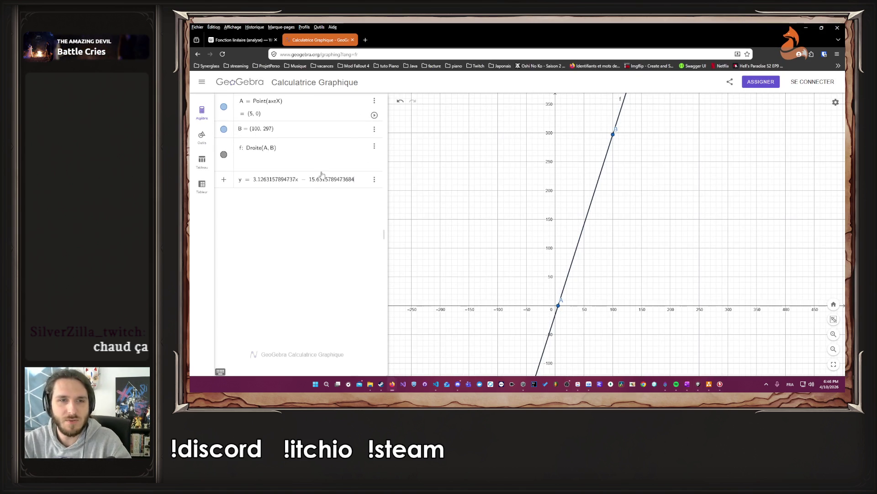
click(254, 114)
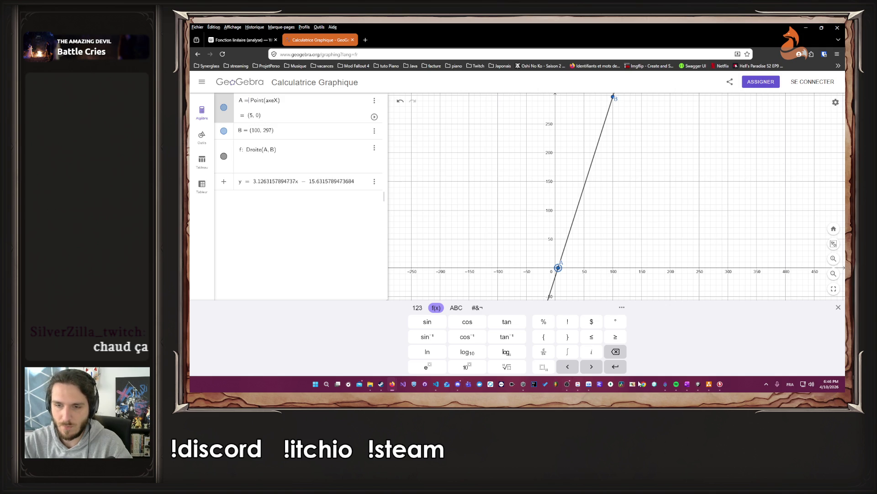
click(698, 384)
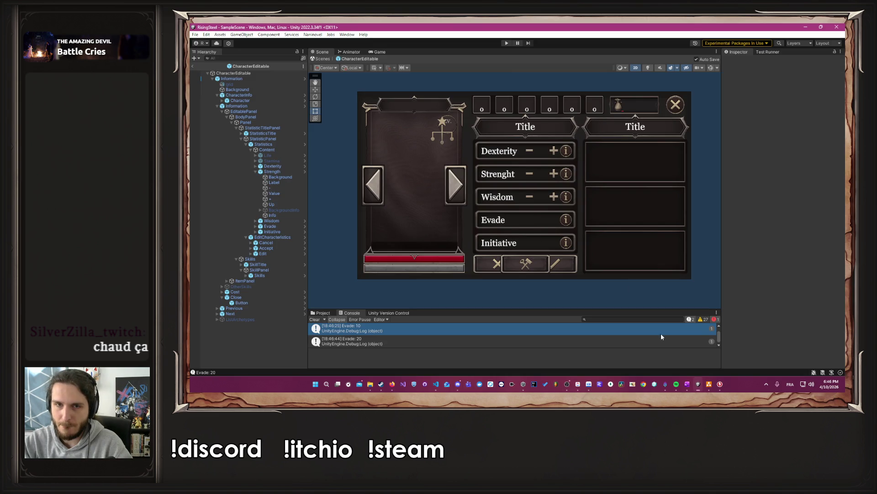
- Run the game and start a new game with the default name
click(507, 44)
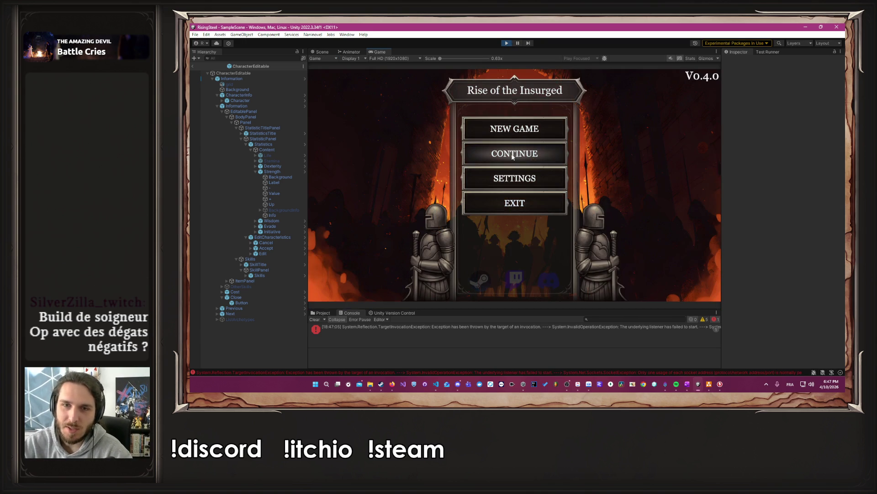
click(506, 131)
key(Return)
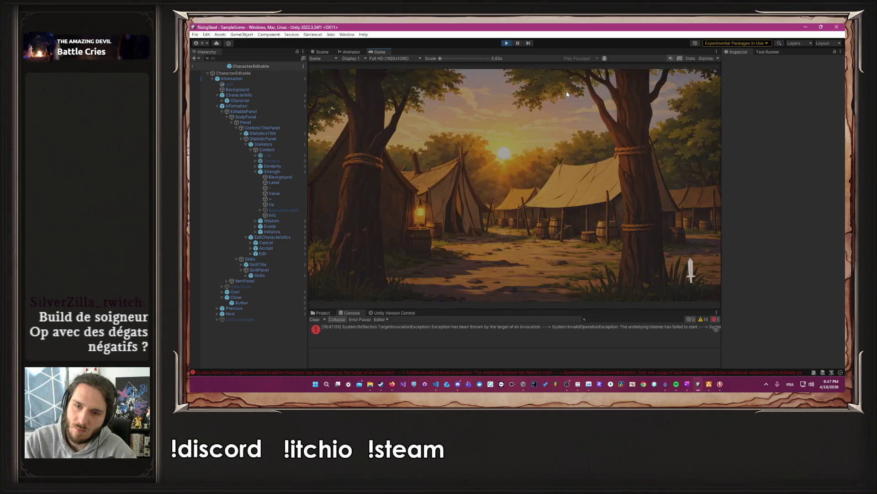
- Add one point to the character's Wisdom, accept, and switch to GeoGebra
click(389, 180)
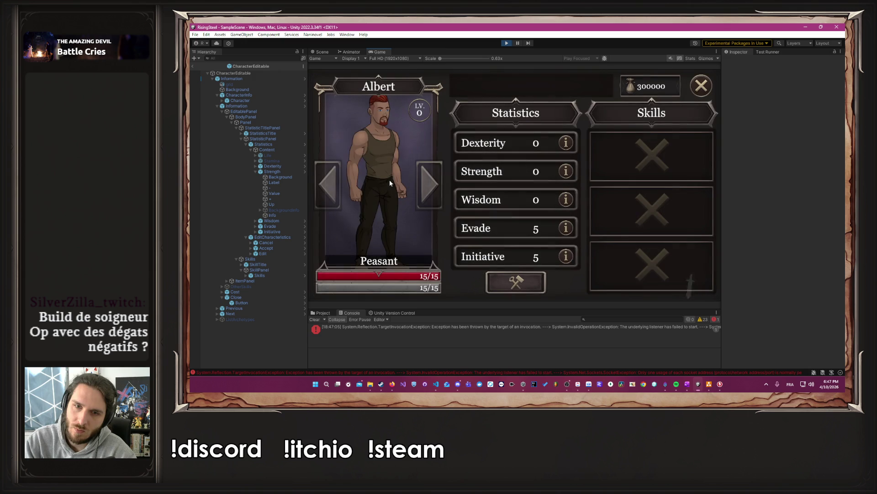
click(515, 282)
click(551, 199)
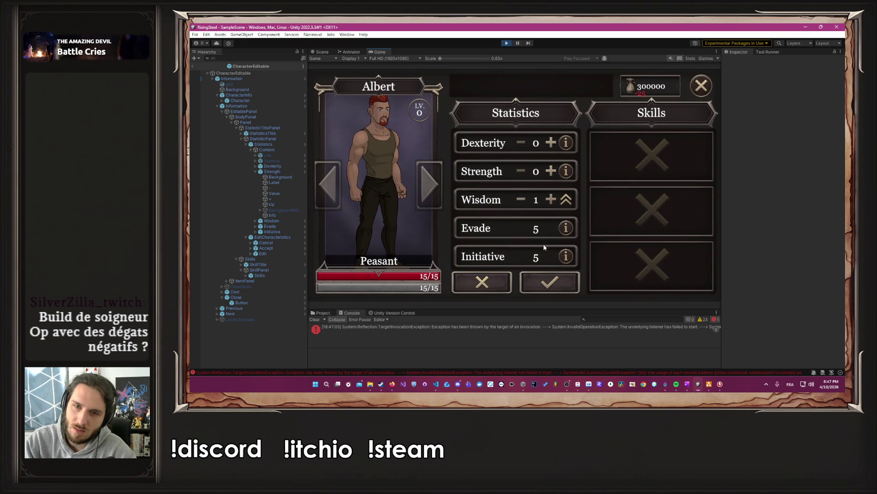
click(546, 285)
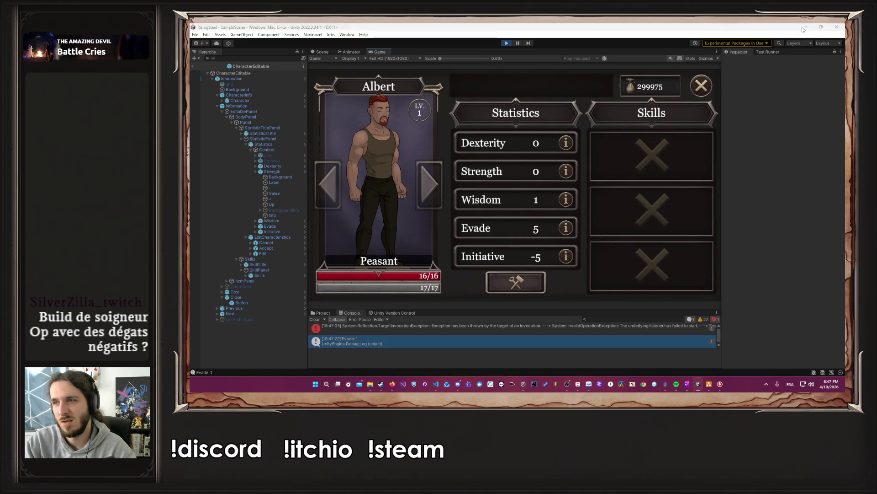
key(alt+Tab)
scroll(547, 320, up, 3)
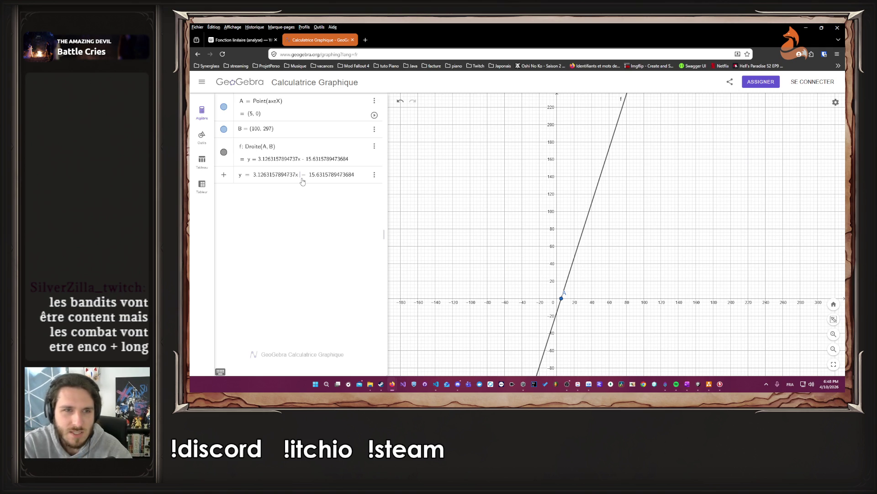
- Select the equation y = 3.1263157894737x − 15.6315789473684, then switch to VS Code
triple_click(264, 179)
click(259, 179)
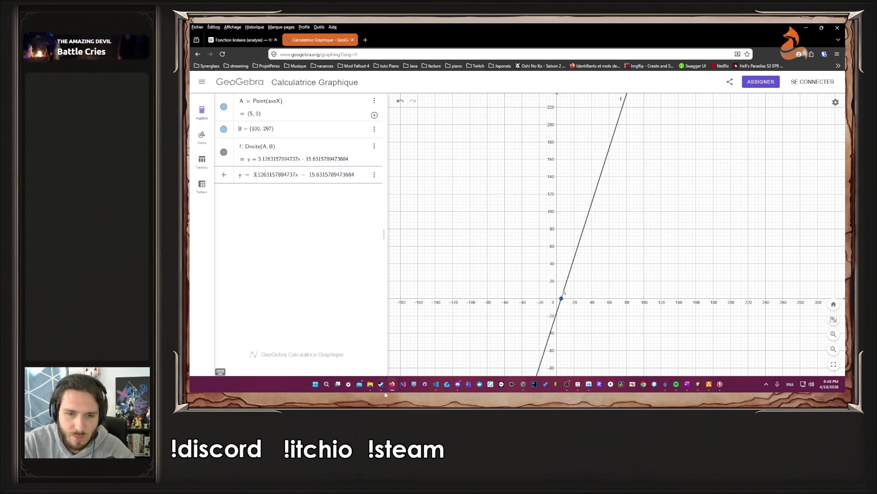
click(435, 386)
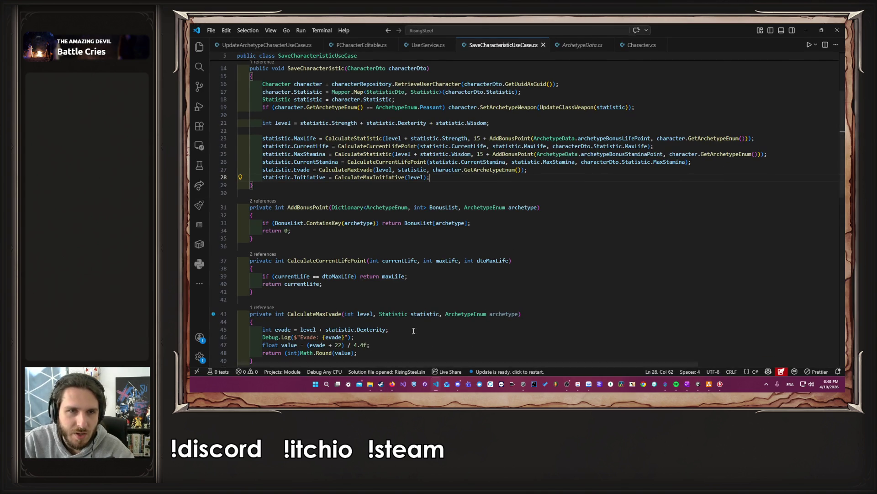
- Inspect CalculateMaxInitiative's formula and constant b, then minimise VS Code back to GeoGebra
scroll(409, 317, down, 5)
scroll(409, 317, down, 3)
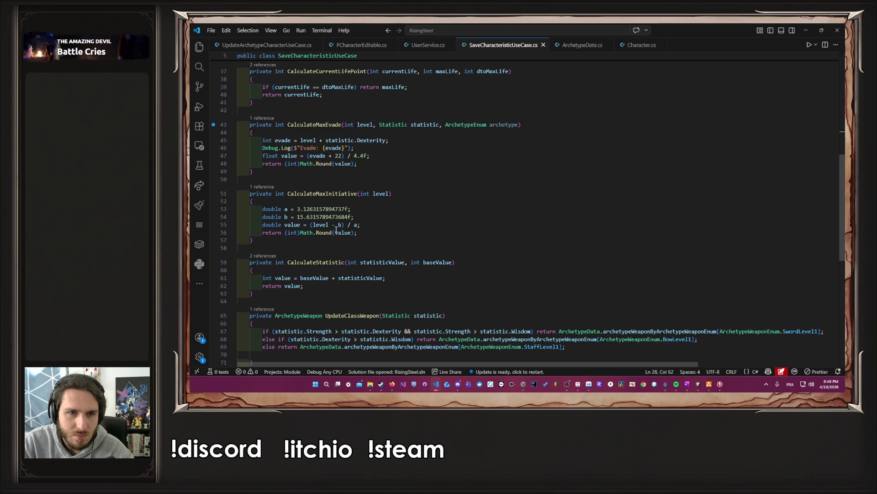
click(306, 210)
click(306, 217)
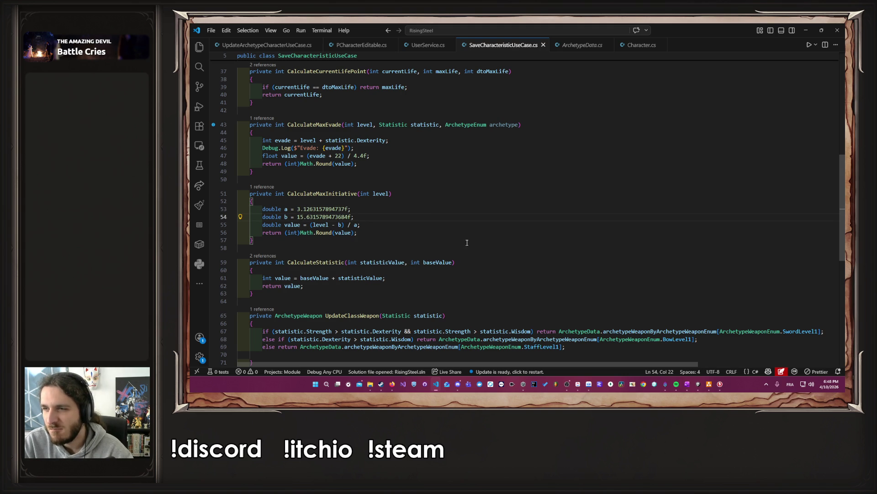
click(806, 30)
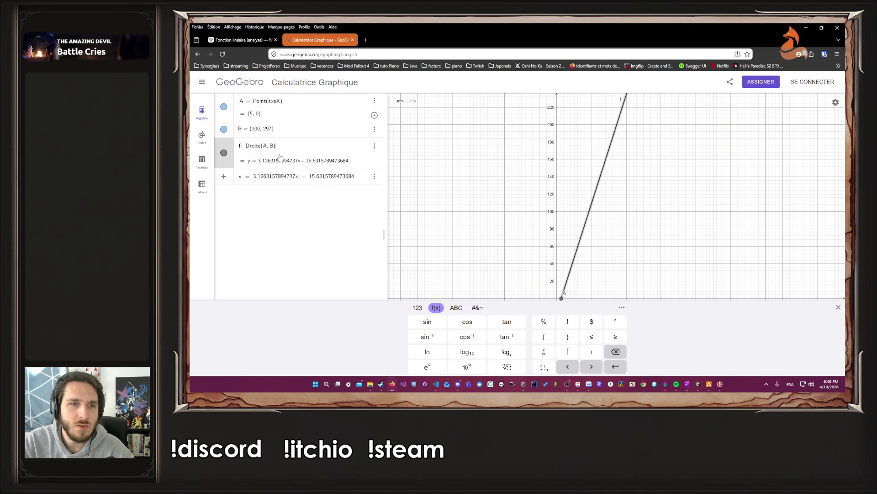
- Strip the slope and intercept decimals from line f's equation to create g: y = 3x − 15
click(271, 178)
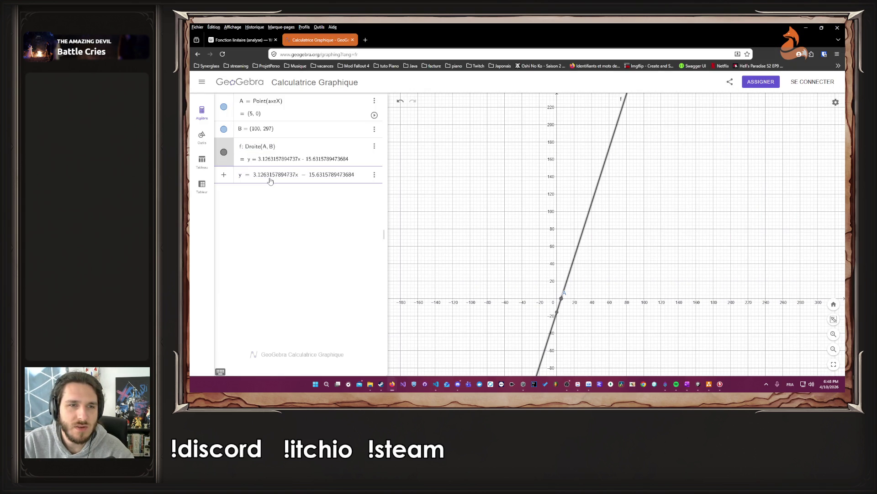
drag(256, 176, 295, 177)
key(BackSpace)
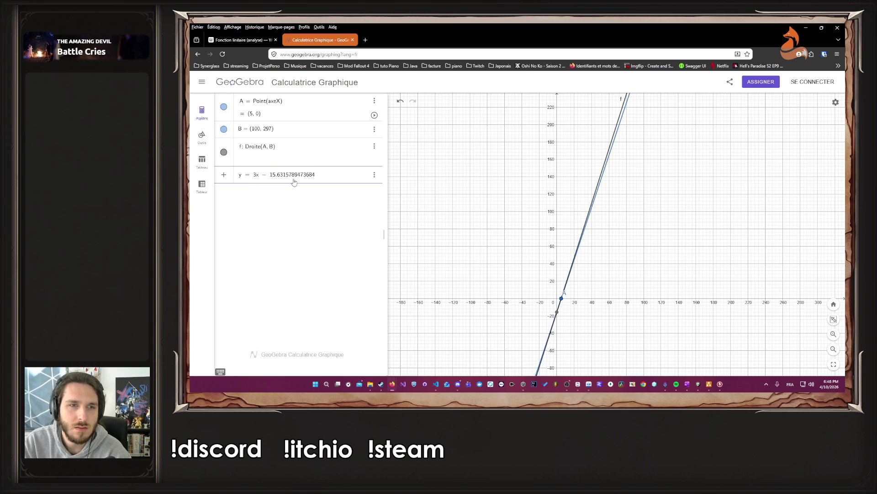
mouse_move(278, 176)
mouse_down()
mouse_move(319, 178)
mouse_move(293, 179)
mouse_up()
click(311, 178)
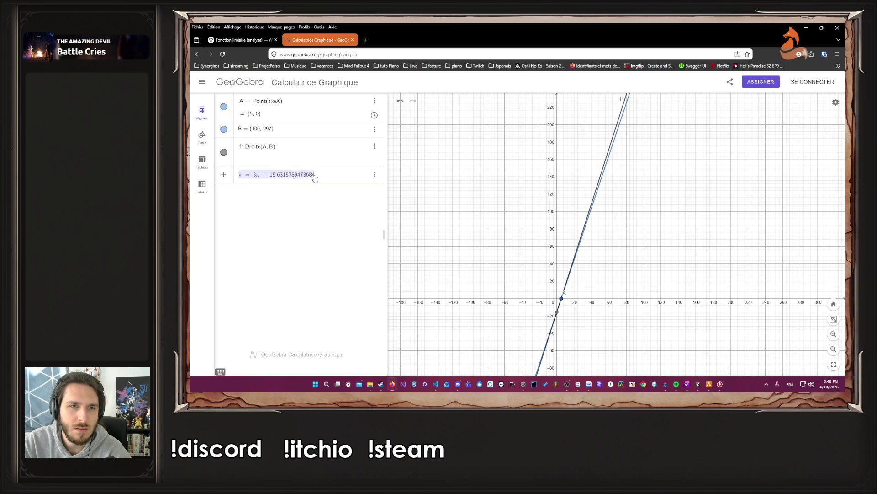
double_click(283, 179)
click(283, 180)
drag(276, 178, 312, 177)
click(293, 178)
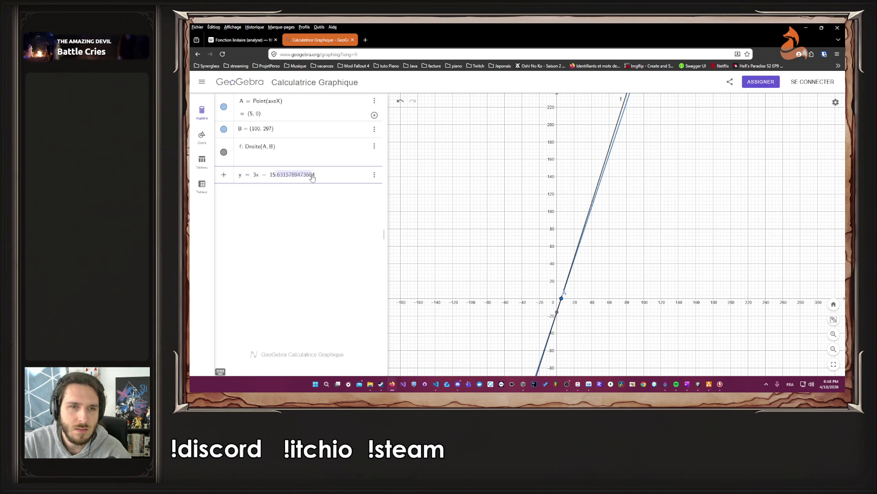
key(BackSpace)
key(Return)
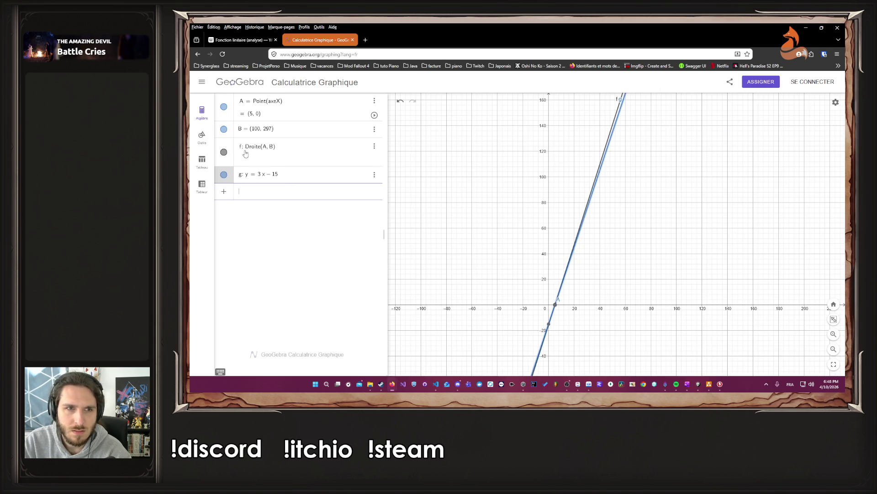
- Hide line f, zoom in on point B (100, 297), and select line g for editing
click(224, 153)
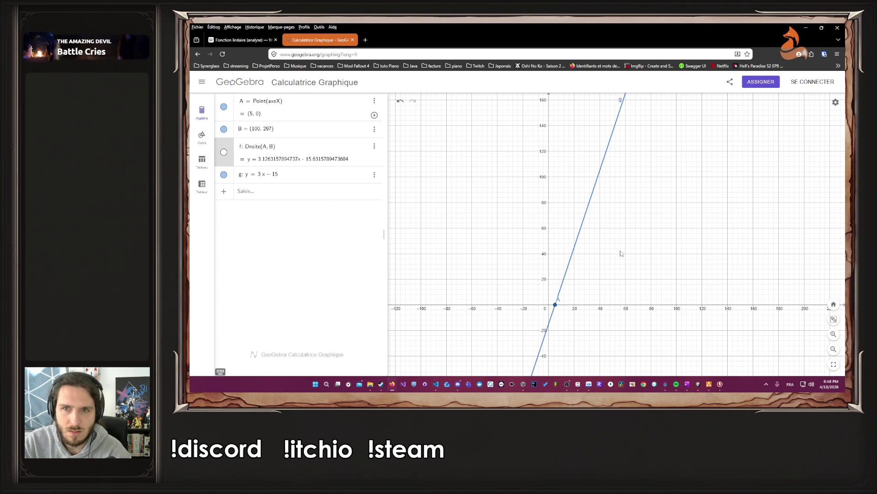
scroll(588, 265, up, 5)
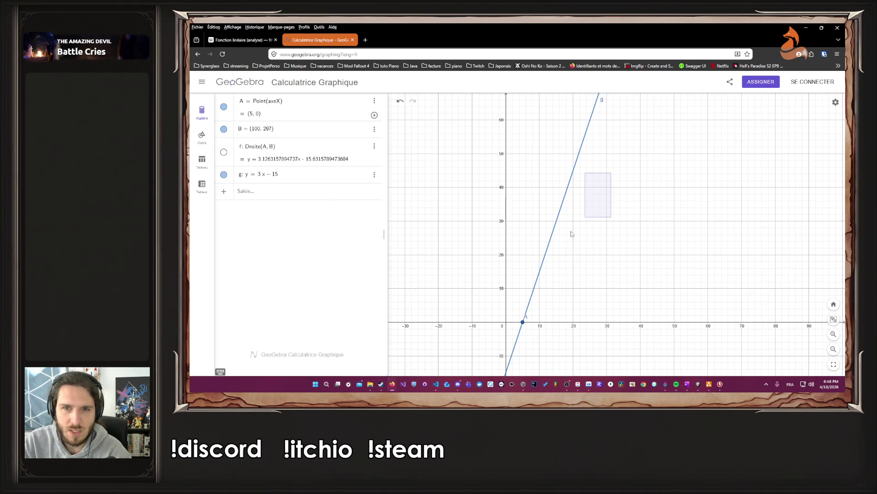
mouse_move(622, 329)
mouse_down()
mouse_move(600, 234)
mouse_move(581, 247)
mouse_up()
scroll(553, 238, up, 1)
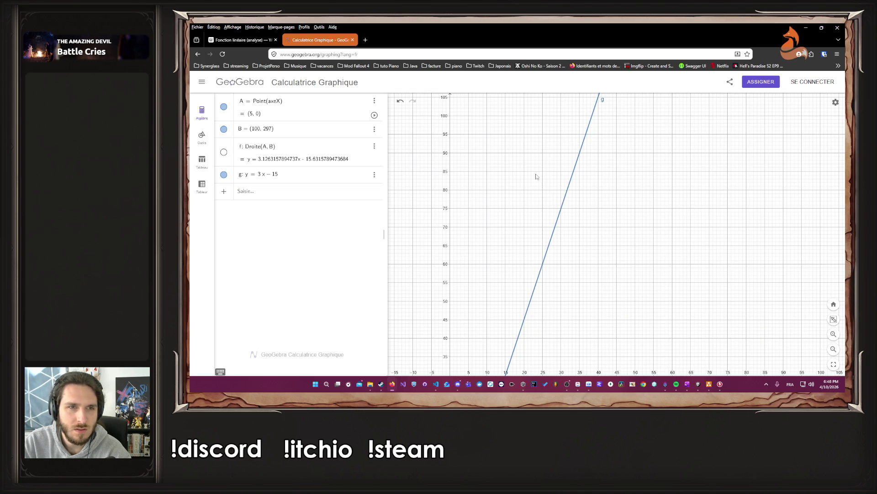
mouse_move(545, 164)
mouse_down()
mouse_move(571, 274)
mouse_move(603, 271)
mouse_move(596, 223)
mouse_move(598, 305)
mouse_move(619, 231)
mouse_move(590, 254)
mouse_up()
scroll(759, 136, up, 10)
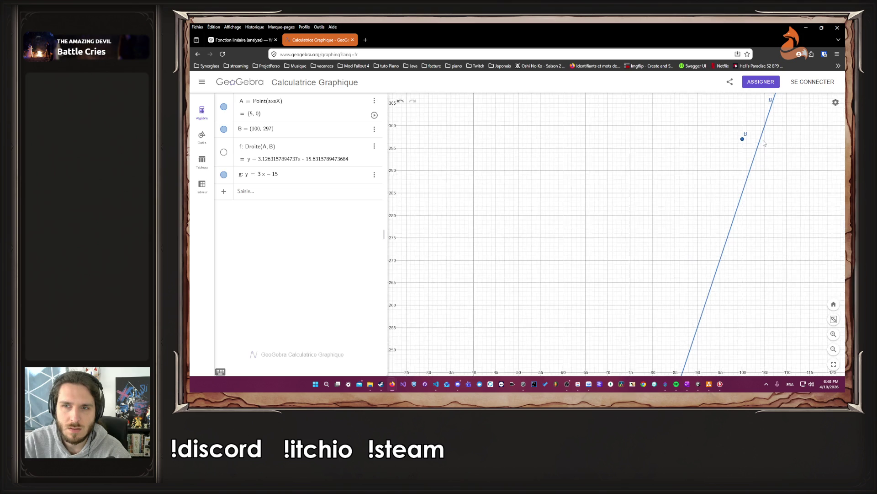
scroll(775, 131, up, 10)
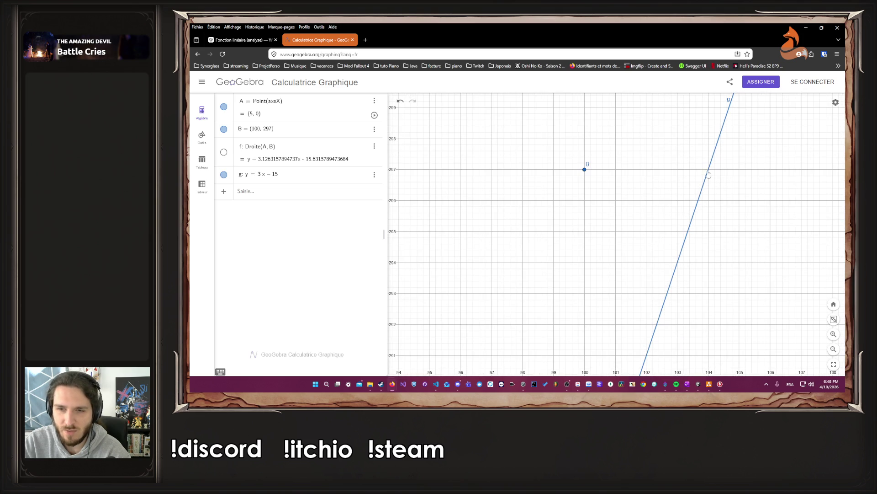
click(709, 170)
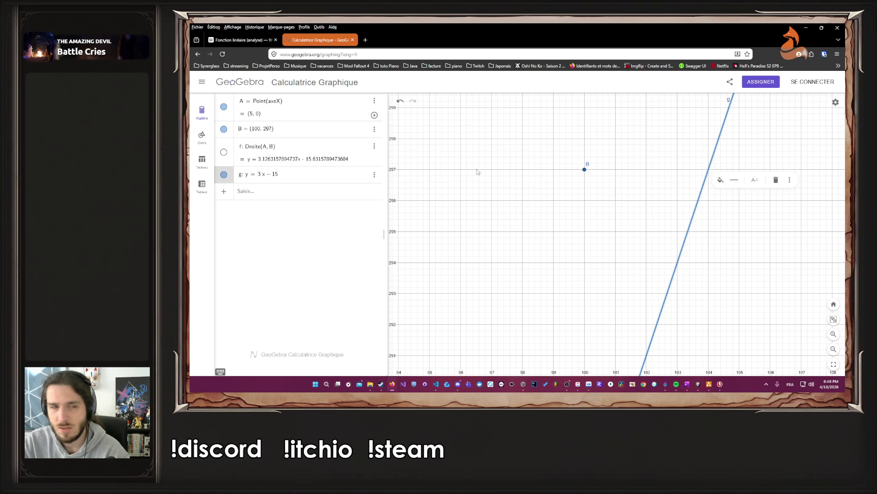
click(287, 177)
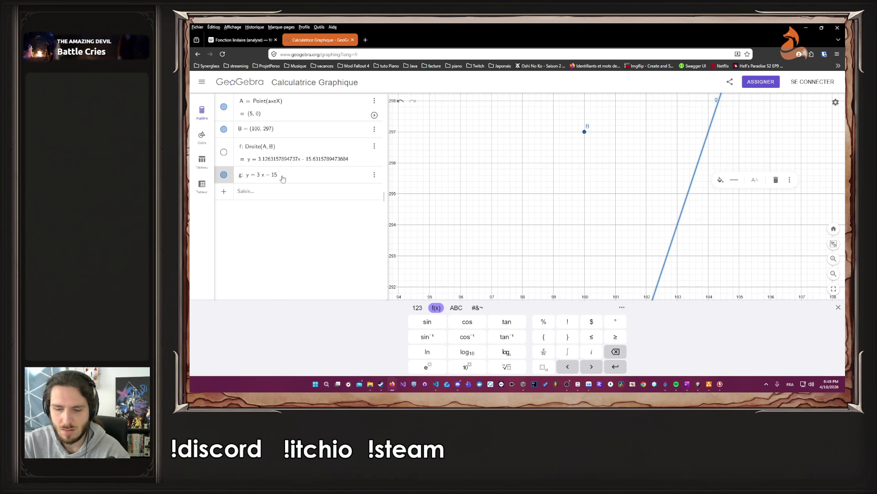
- Set line g to y = 3x − 14, then change its slope to 2
key(BackSpace)
key(Return)
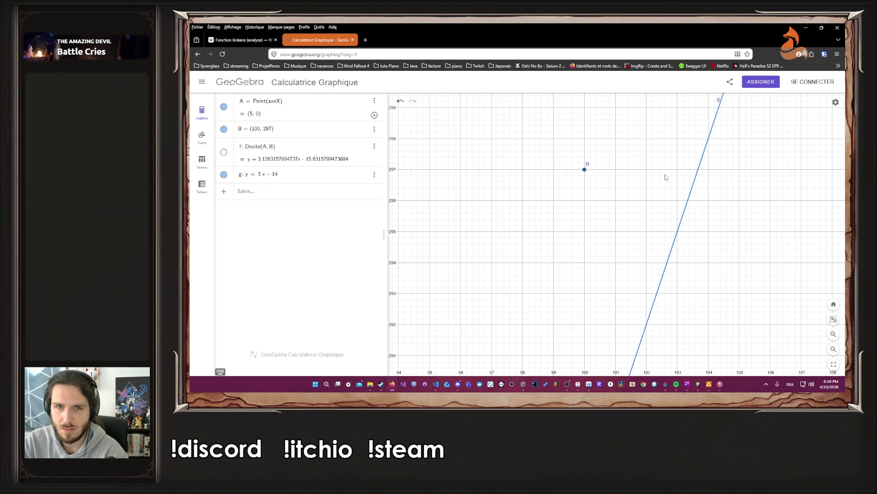
click(261, 177)
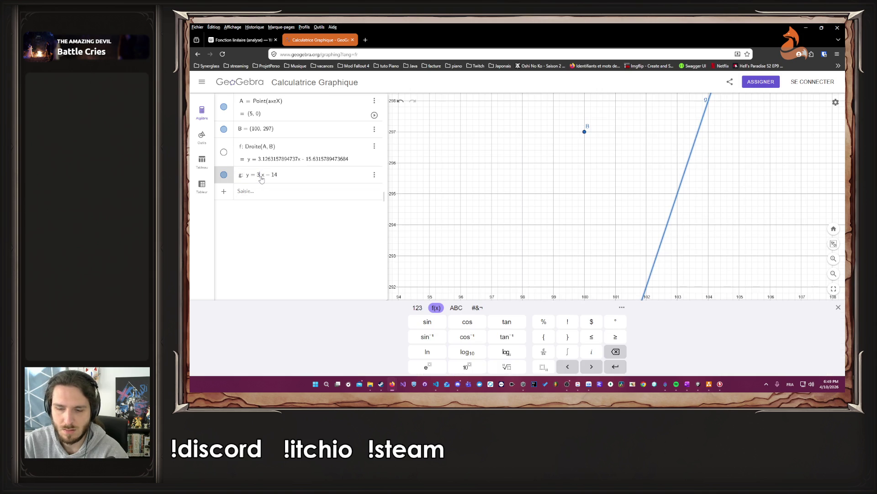
key(BackSpace)
text(2)
key(Return)
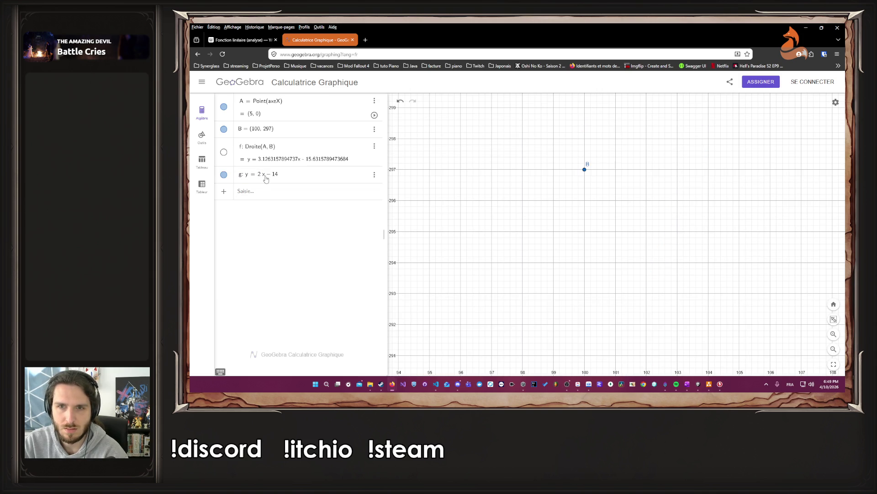
- Try slopes 3 and then 3.5 for line g
click(265, 178)
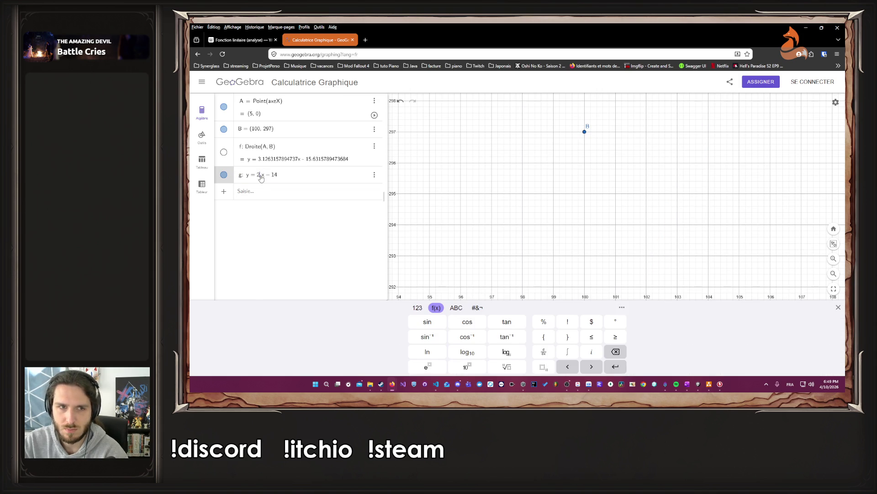
key(Return)
double_click(262, 178)
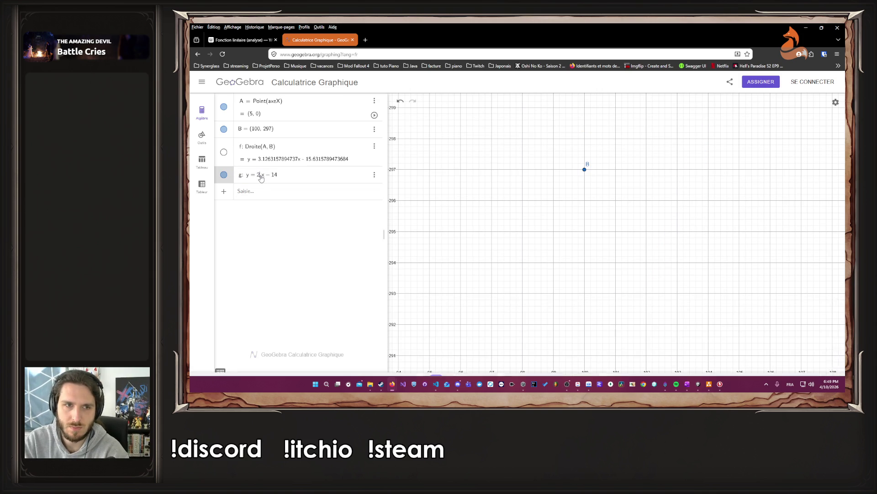
click(262, 178)
key(BackSpace)
text(3)
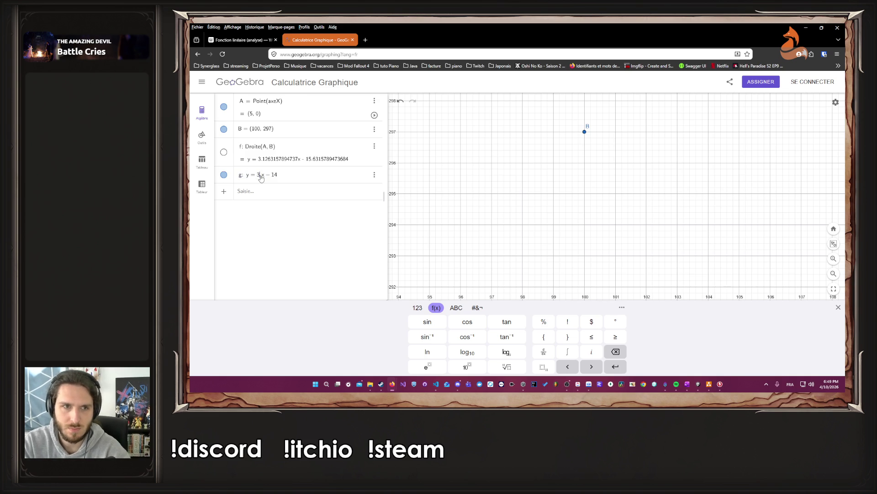
key(Return)
double_click(261, 177)
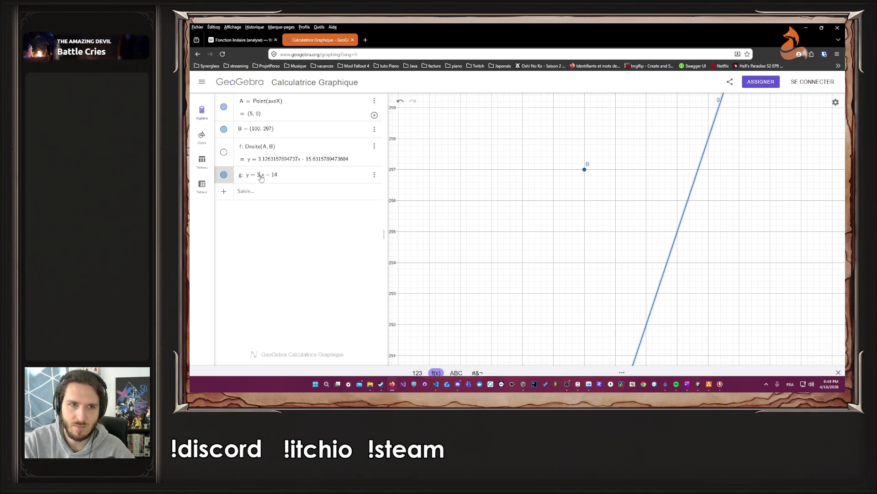
click(262, 178)
text(.5)
key(Return)
scroll(541, 226, down, 10)
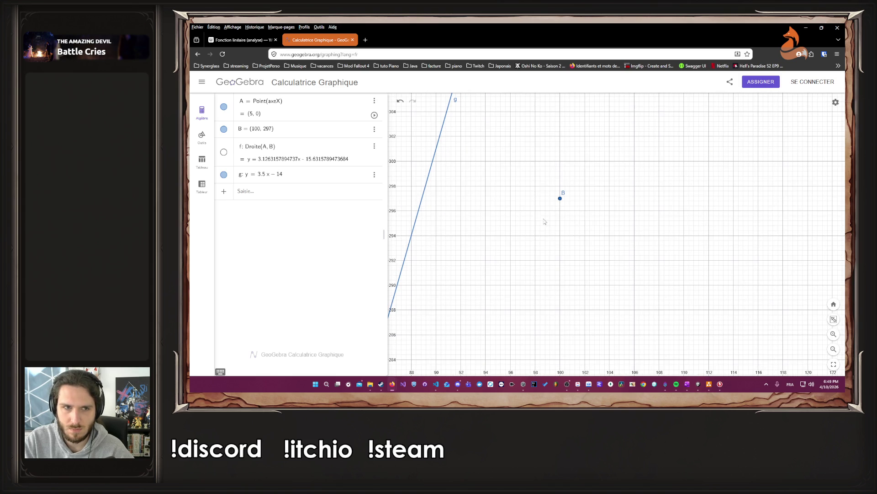
- Try a slope of 4 for line g and zoom to compare it with point B
click(264, 178)
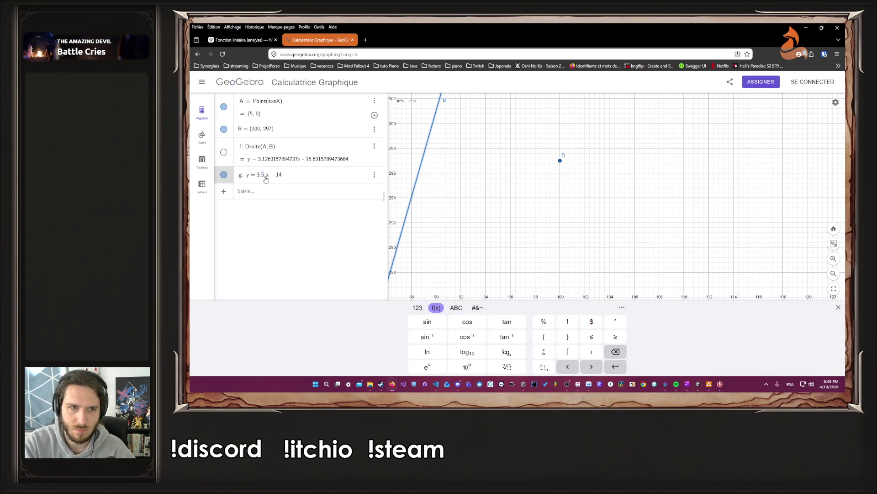
text(4)
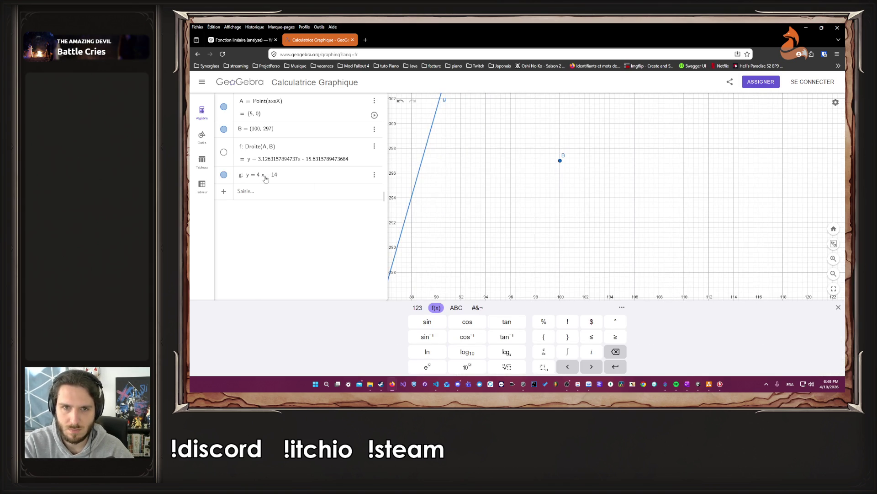
key(Return)
scroll(485, 258, down, 5)
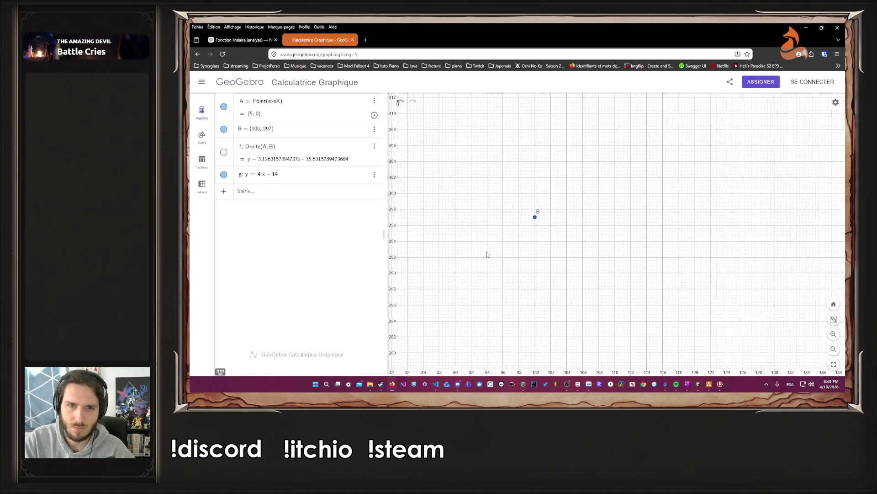
scroll(484, 262, up, 1)
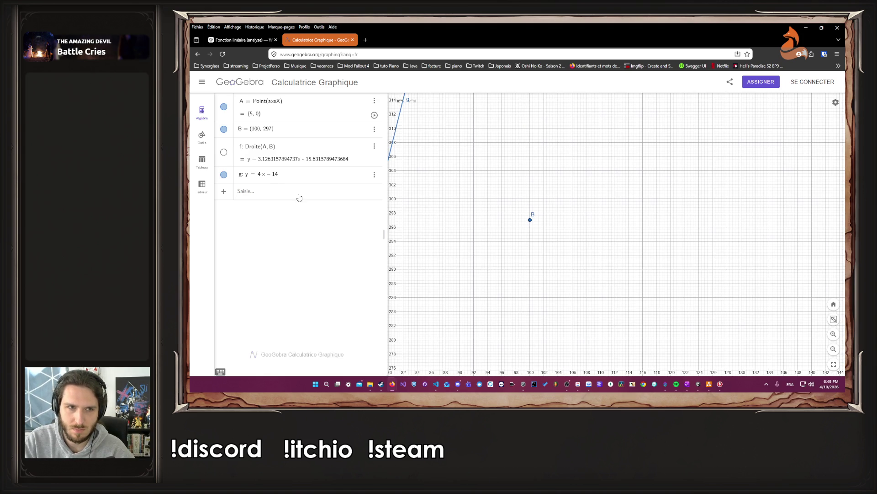
- Settle line g at y = 3.2x − 14 and zoom in toward point B
click(263, 179)
click(262, 178)
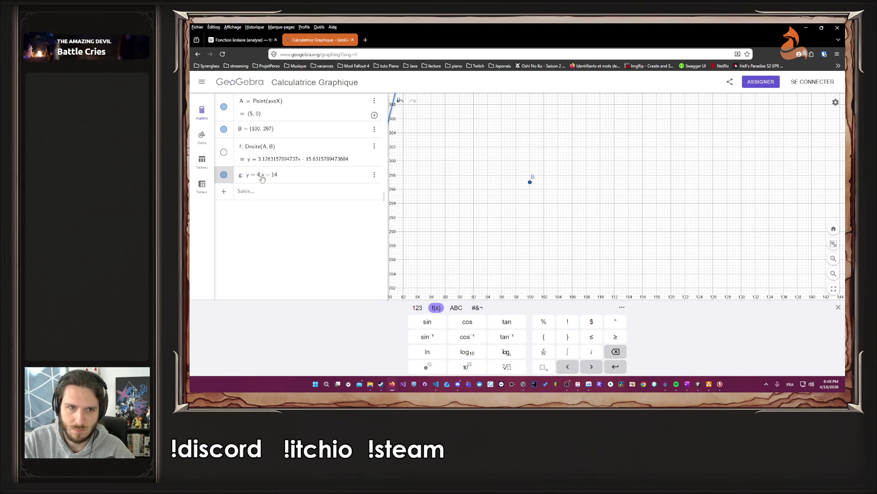
key(BackSpace)
text(3/ )
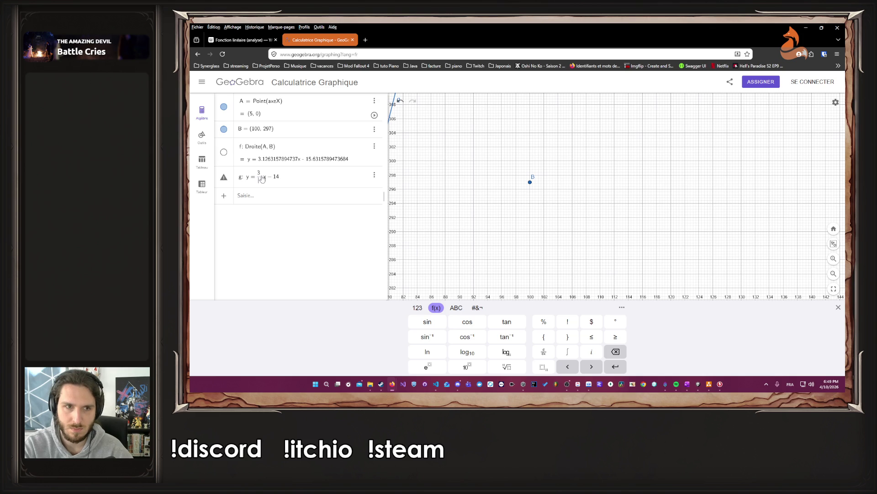
text(.5)
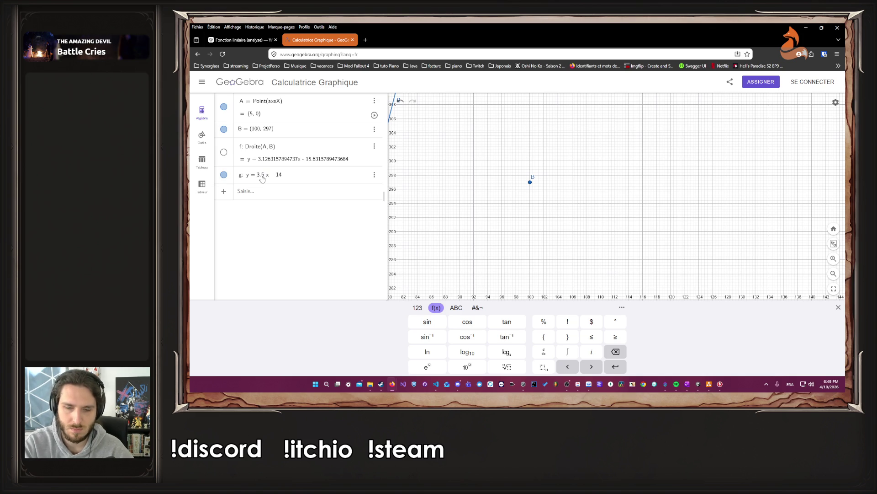
key(BackSpace)
text(2)
key(Return)
scroll(525, 211, up, 10)
scroll(504, 213, up, 3)
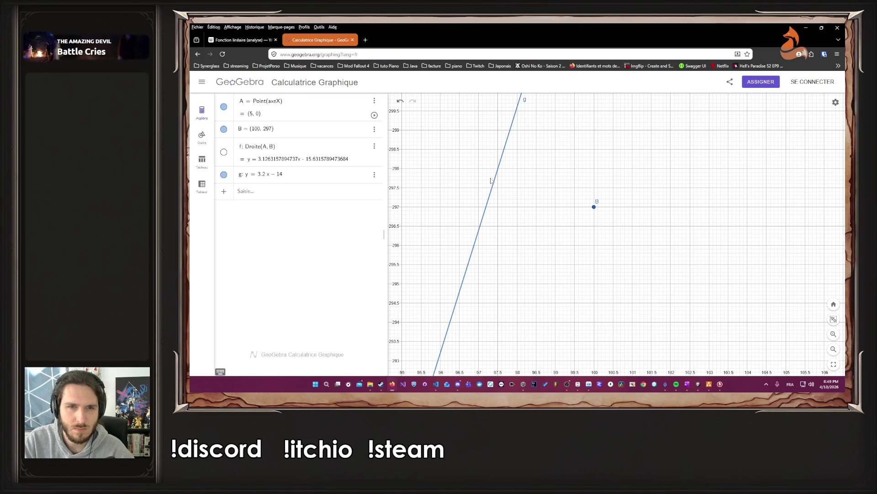
- Select line g and change its slope to 3.1, zooming toward point B
scroll(490, 192, up, 1)
click(486, 213)
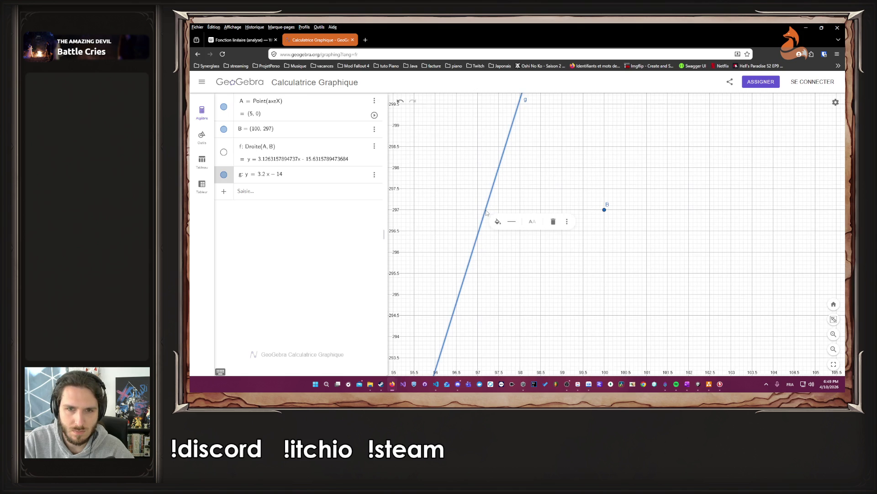
click(273, 174)
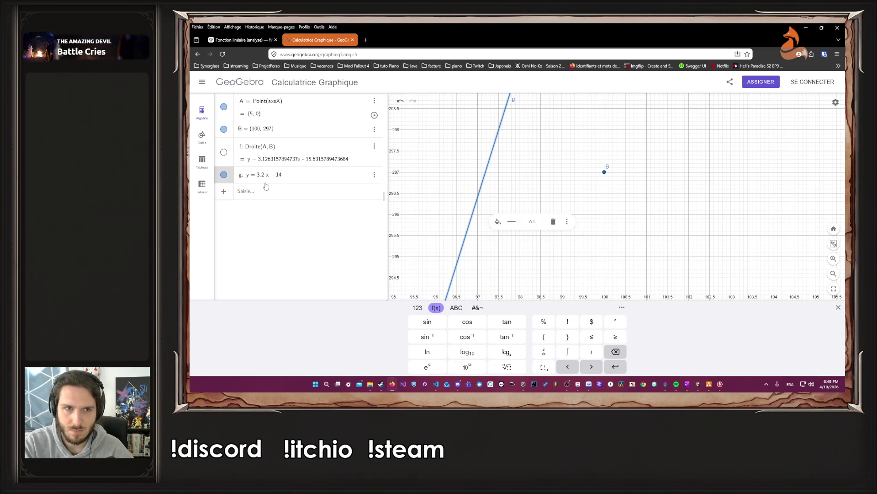
key(BackSpace)
text(1)
key(Return)
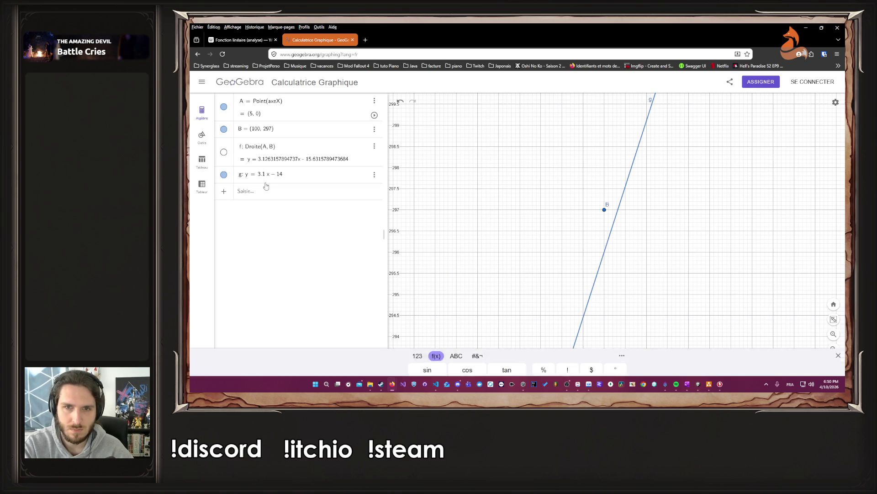
scroll(613, 226, up, 5)
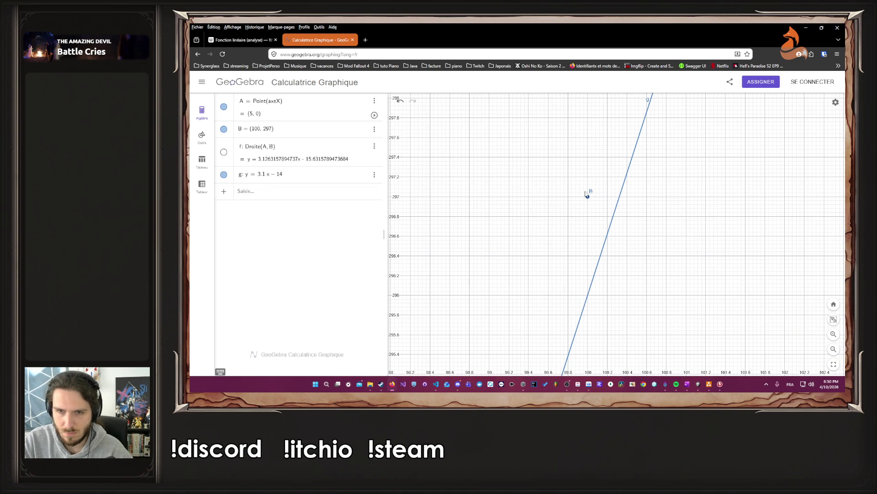
- Try slope 3.15, settle on y = 3.12x − 14, then return to the code at line 53
click(265, 176)
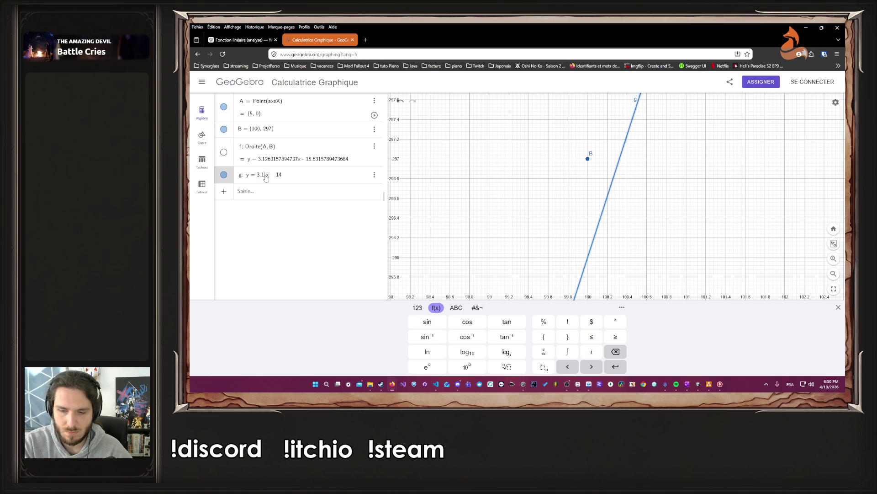
text(5)
key(Return)
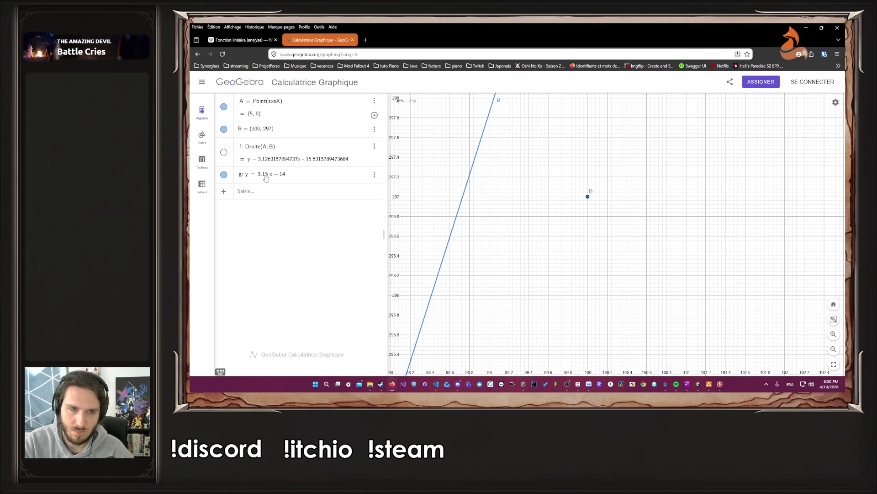
click(266, 178)
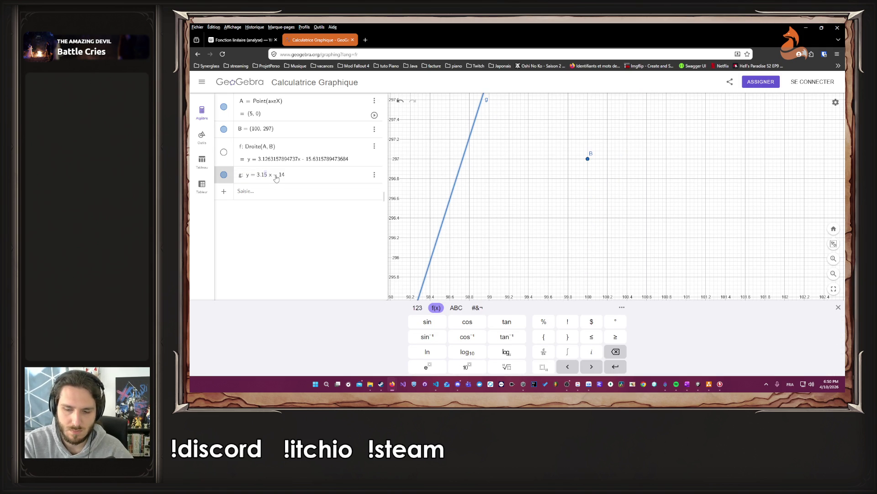
key(BackSpace)
text(2)
key(Return)
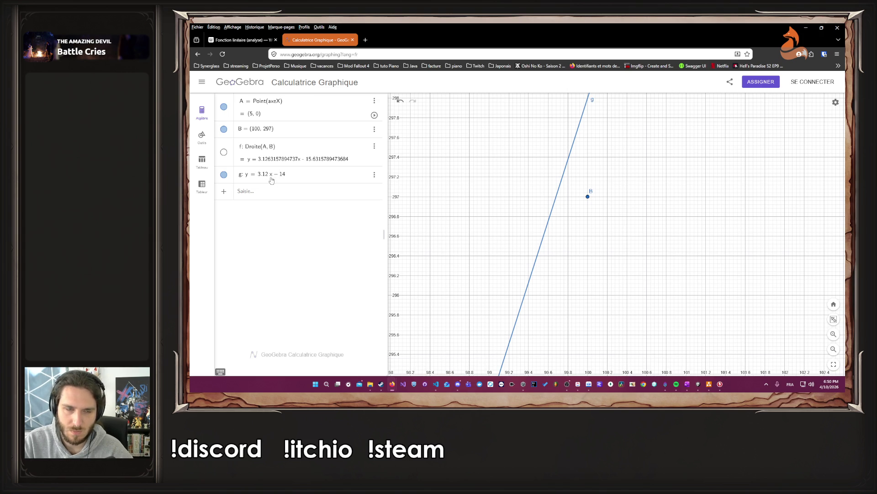
click(436, 385)
click(307, 209)
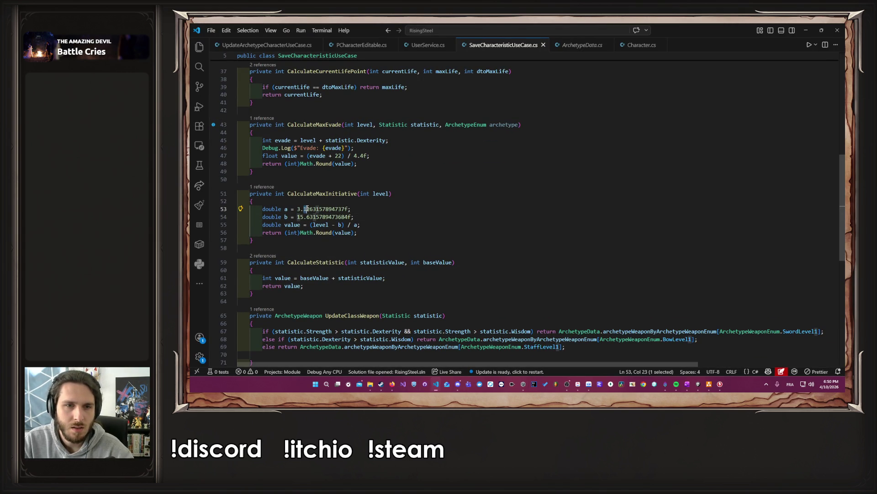
mouse_move(310, 209)
mouse_down()
mouse_move(348, 209)
mouse_move(309, 209)
mouse_up()
key(BackSpace)
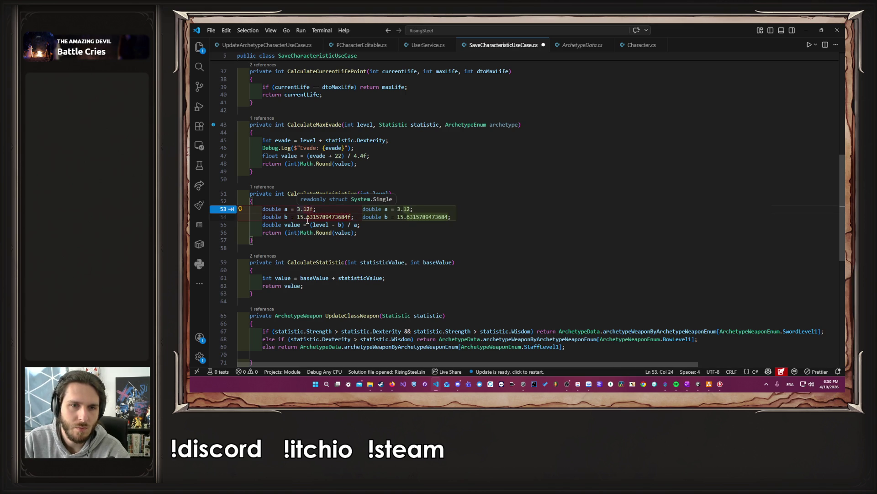
click(327, 217)
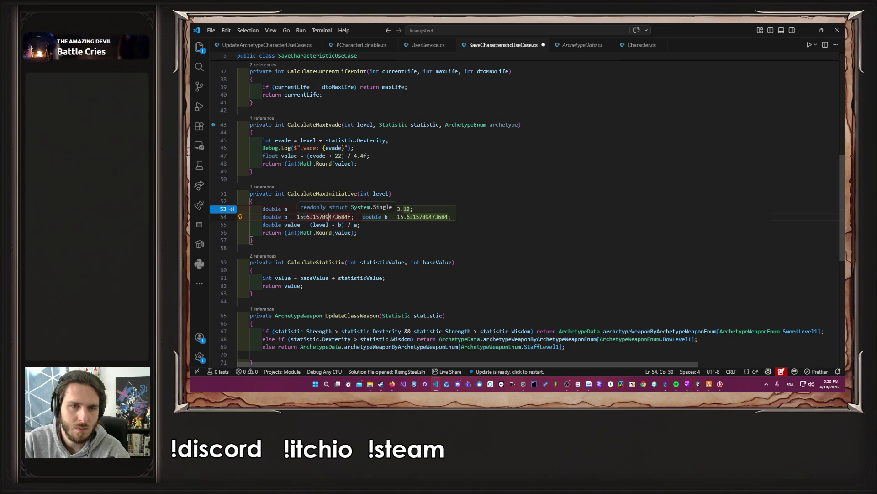
drag(300, 216, 349, 216)
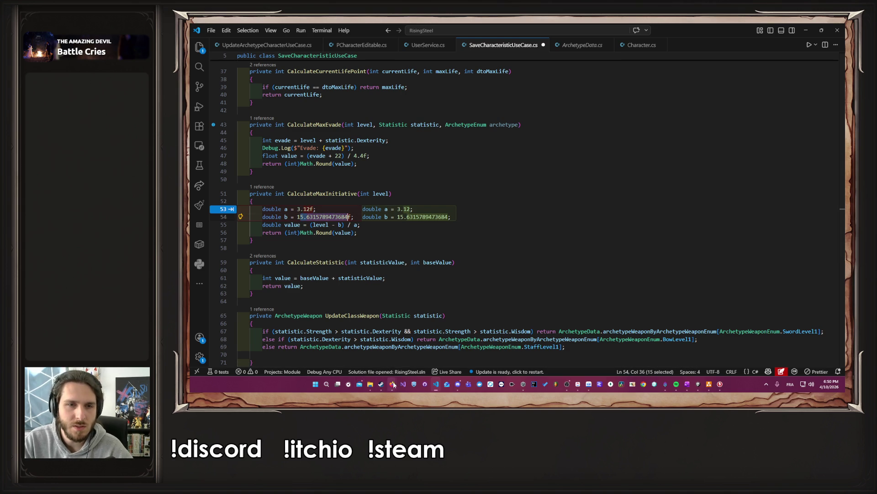
key(ctrl+z)
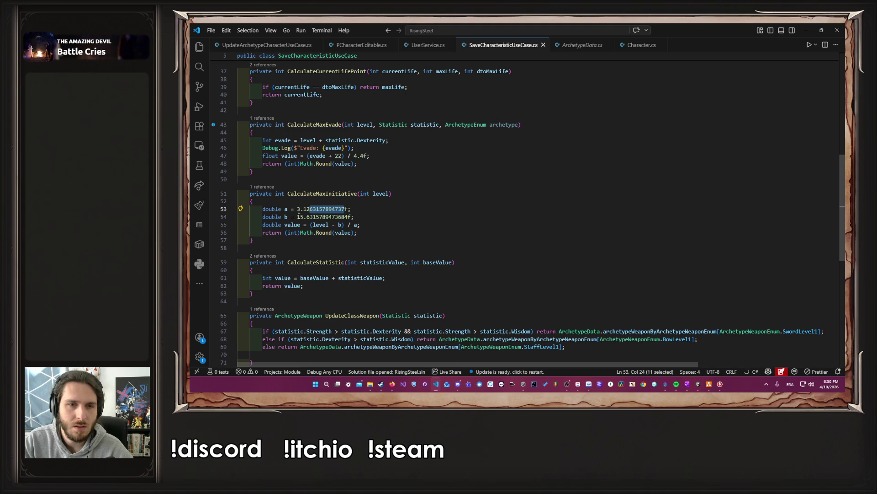
click(391, 386)
- Change line g to y = 3x − 16, zoom to compare with point B, then minimize Firefox
click(449, 350)
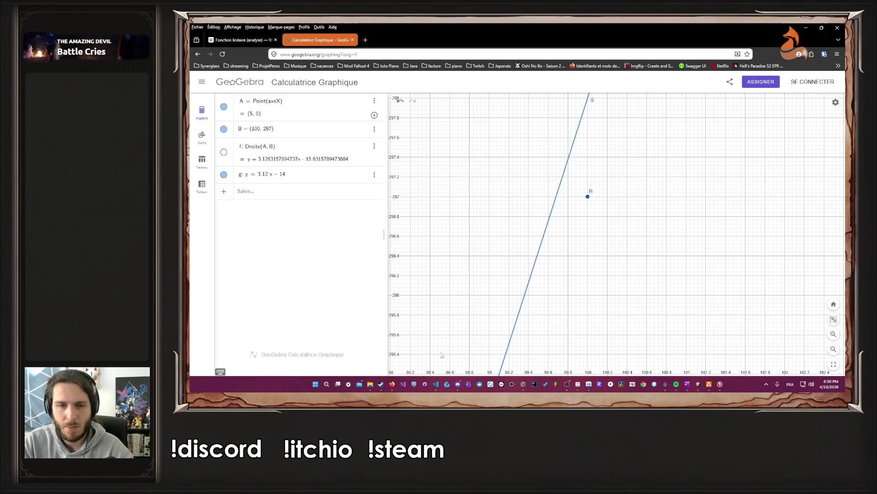
click(266, 179)
click(266, 178)
key(BackSpace)
key(BackSpace)
key(BackSpace)
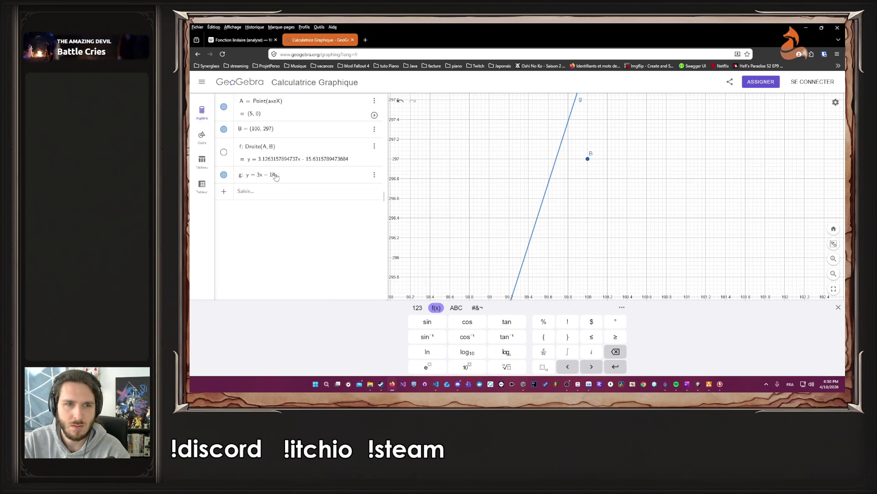
text(6)
click(363, 217)
scroll(418, 248, down, 5)
scroll(417, 248, up, 2)
scroll(635, 218, up, 2)
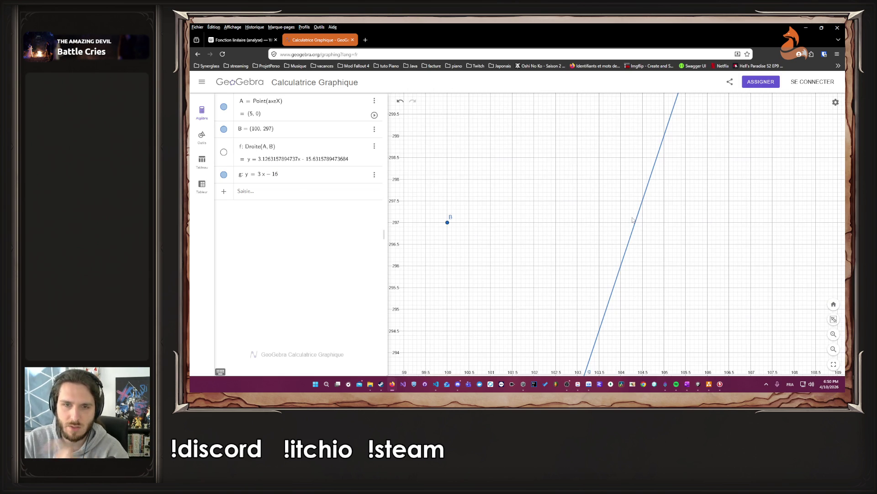
click(806, 28)
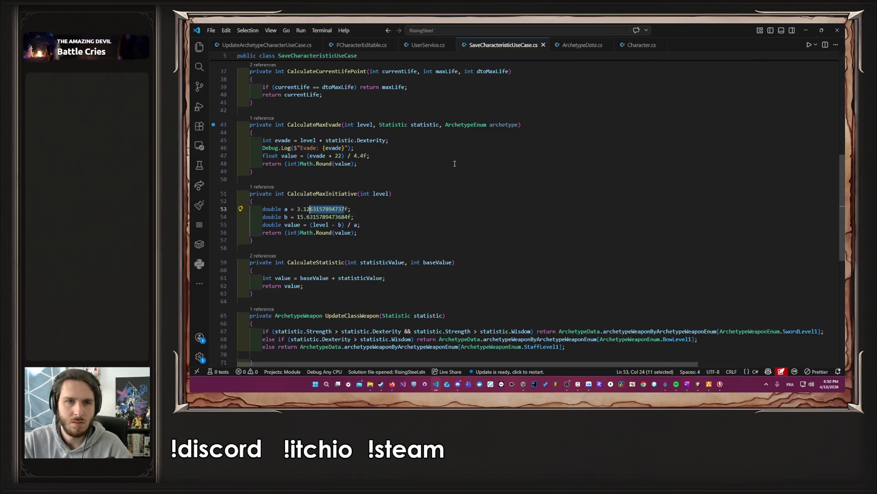
- Edit constant b on line 54 to end in 4, then minimize and restore the editor
drag(300, 216, 350, 217)
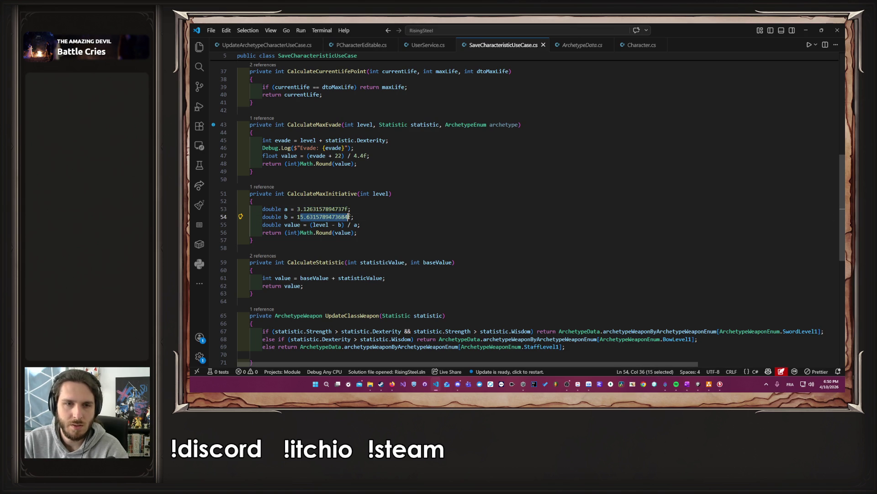
text(4)
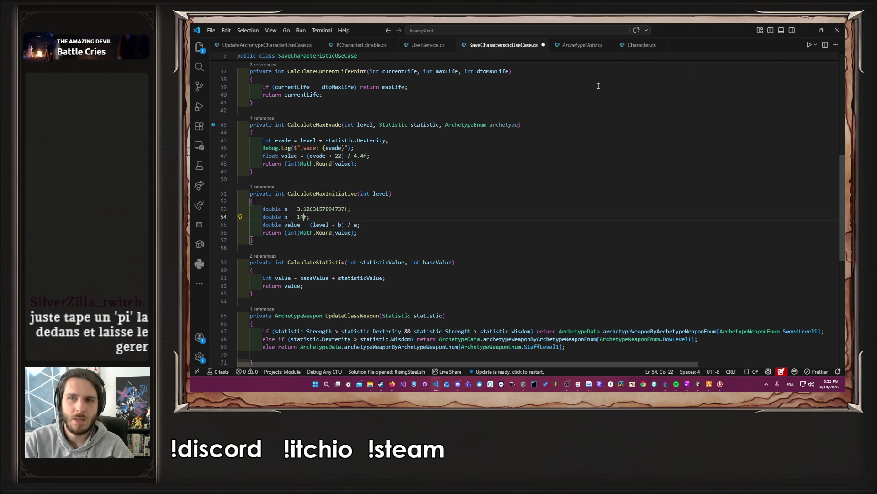
click(804, 29)
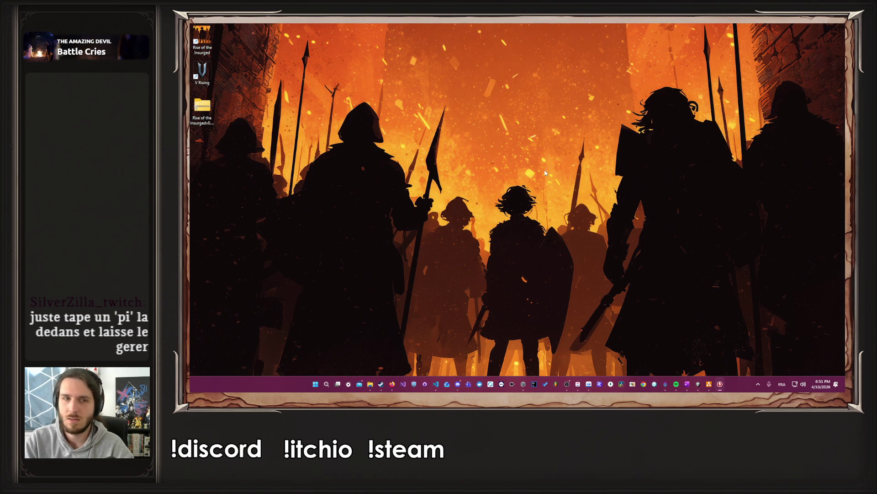
click(436, 385)
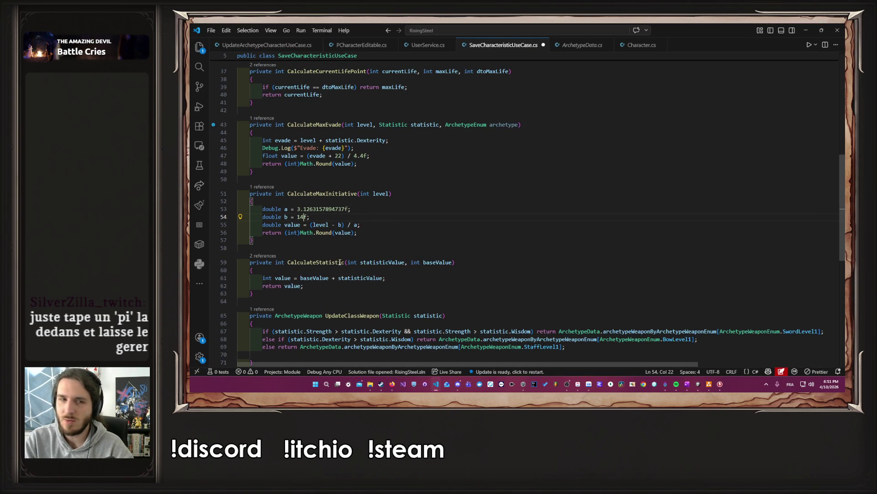
- Select the decimal digits of constant a on line 53 and bring up the GeoGebra tab
drag(306, 209, 346, 207)
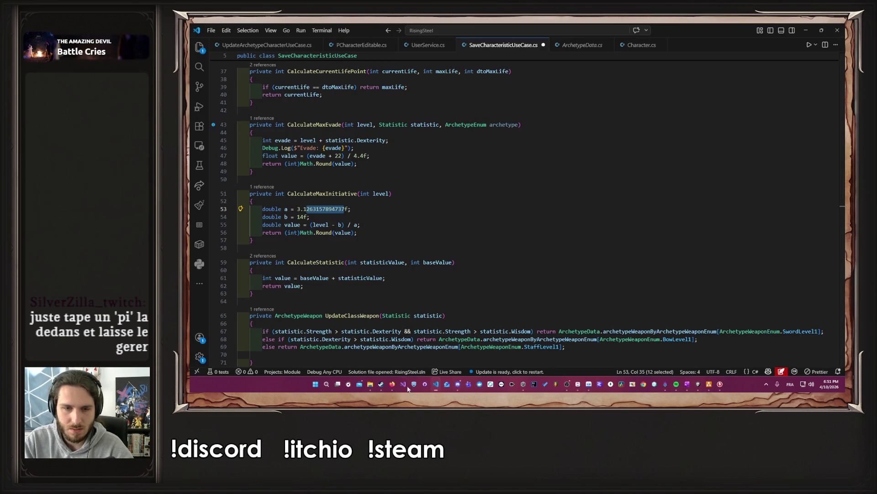
mouse_move(392, 385)
click(443, 332)
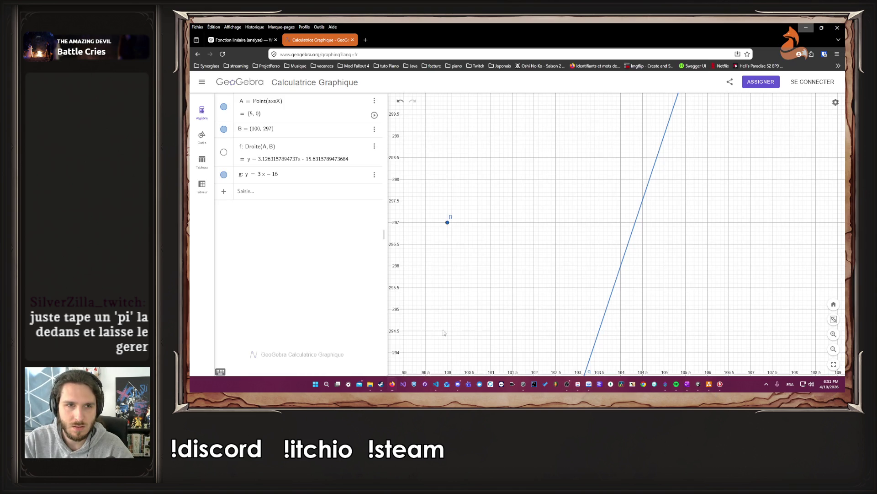
- Change line g's slope from 3 to 3.14
click(279, 179)
triple_click(260, 180)
click(262, 179)
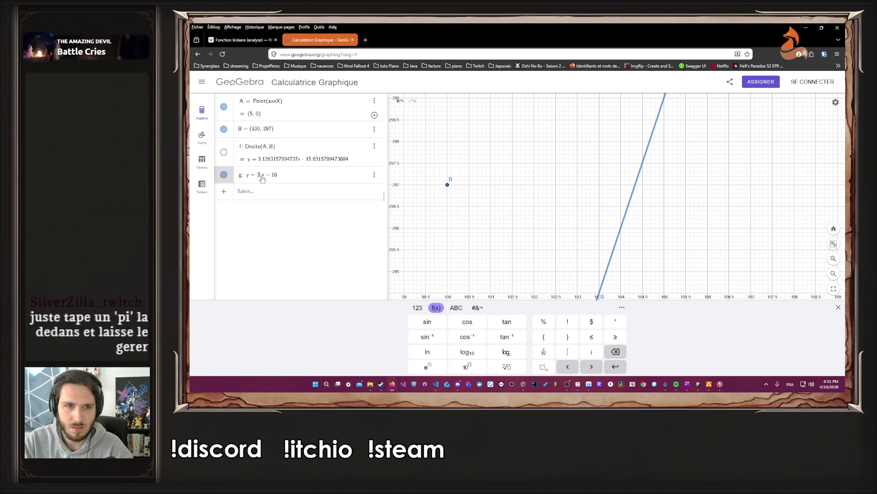
text(.14)
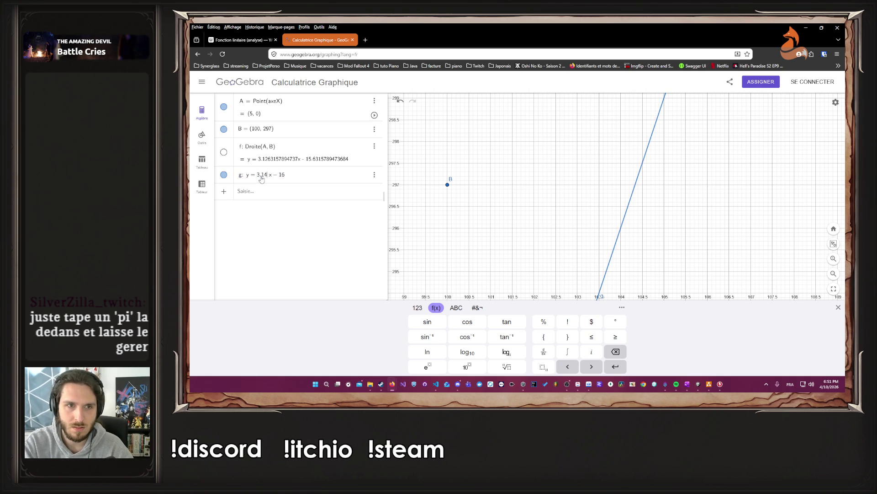
key(Return)
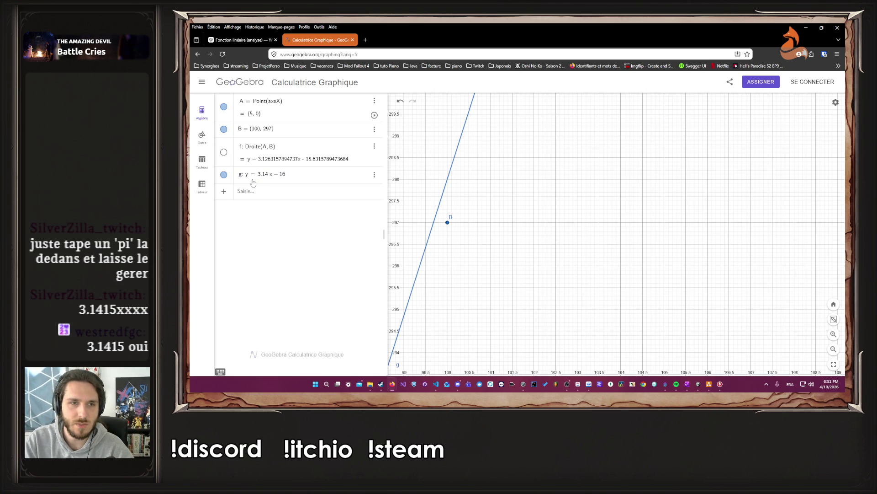
- Extend line g's slope to 3.1415 and zoom around point B
click(268, 175)
drag(269, 176, 271, 186)
click(261, 179)
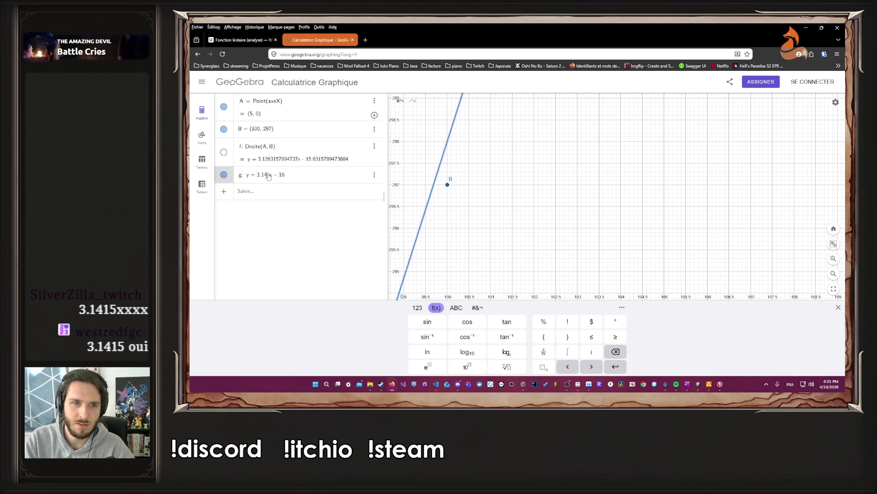
text(15)
key(Return)
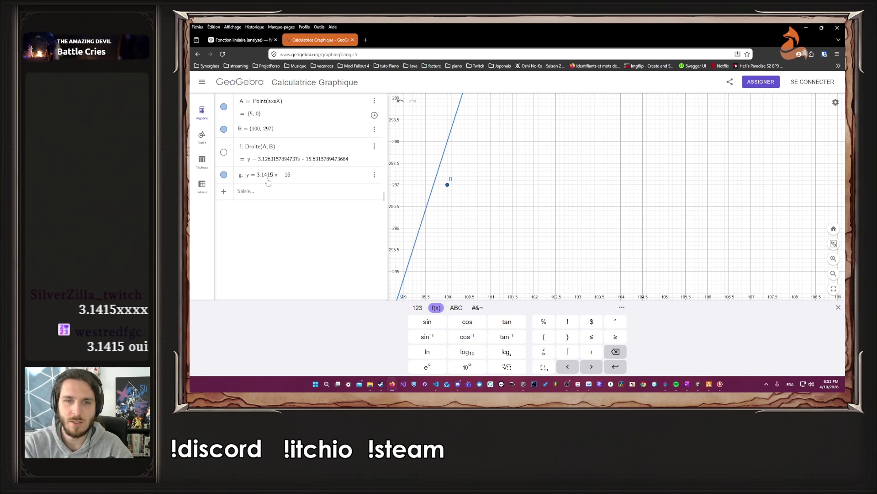
scroll(446, 222, up, 5)
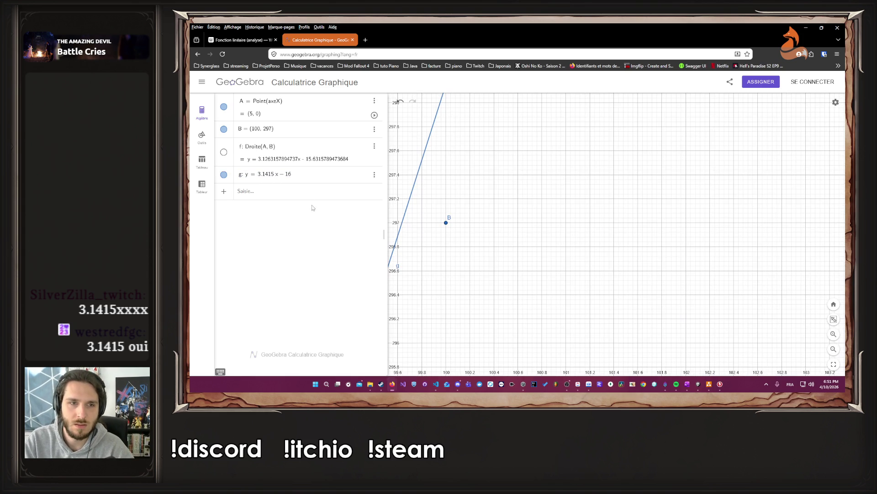
- Try intercepts −15, −20, then −17 for line g and zoom toward point B
click(291, 175)
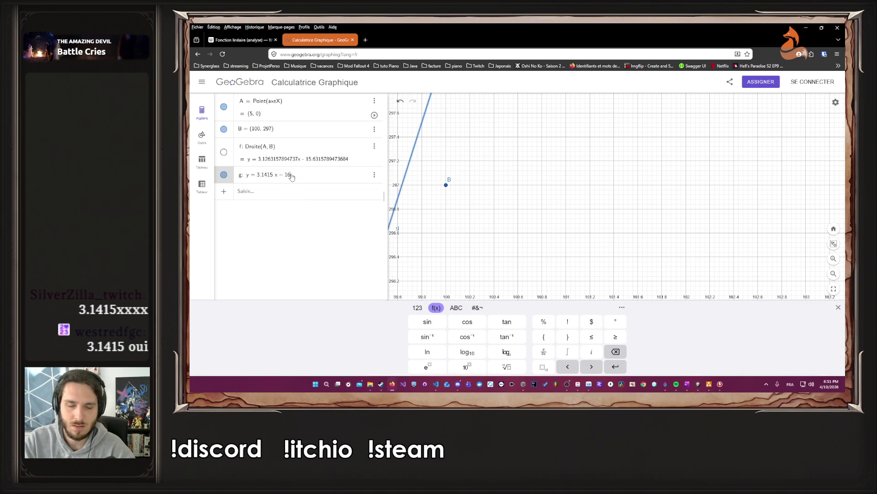
key(BackSpace)
text(5)
key(Return)
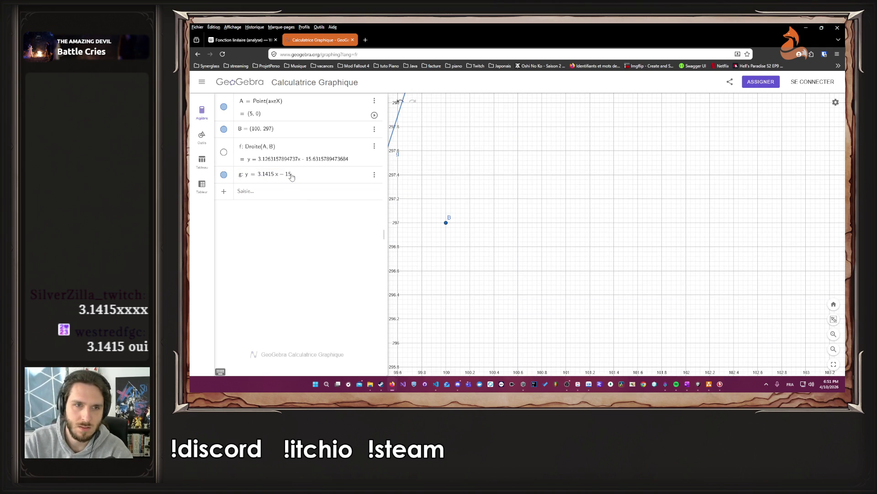
click(291, 175)
key(BackSpace)
key(BackSpace)
text(2)
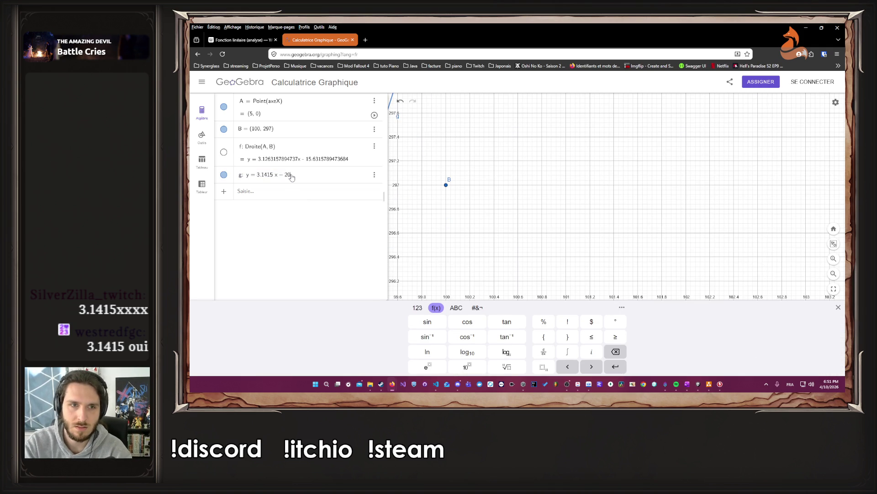
text(0)
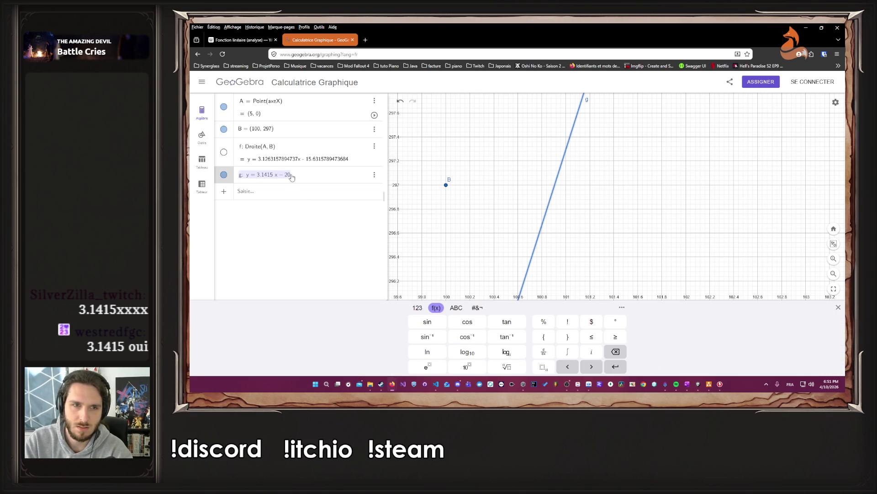
key(BackSpace)
key(BackSpace)
text(17)
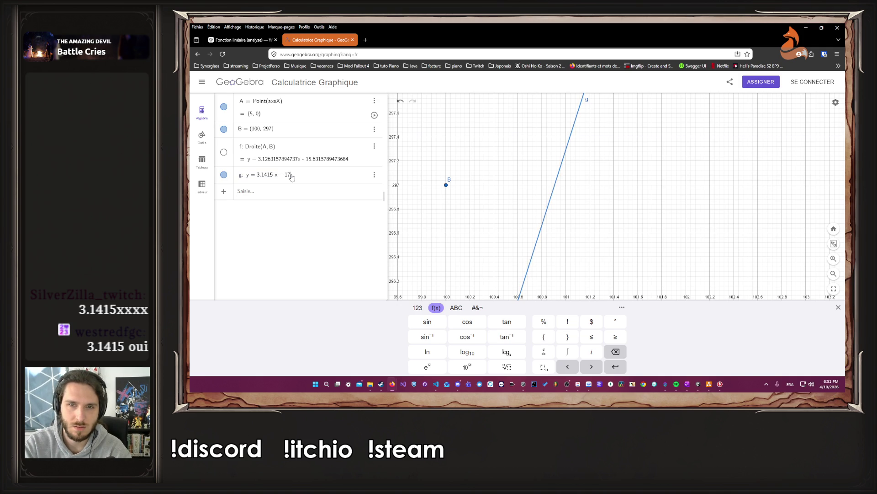
key(Return)
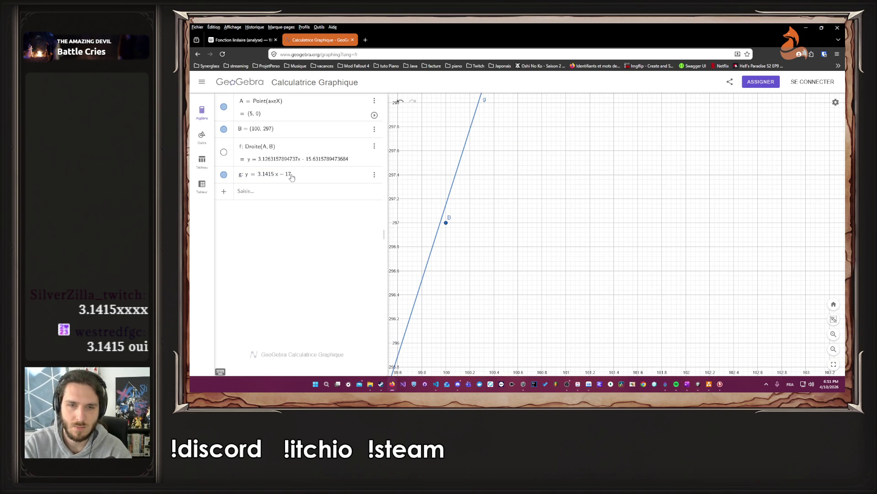
scroll(430, 232, up, 5)
scroll(436, 229, up, 3)
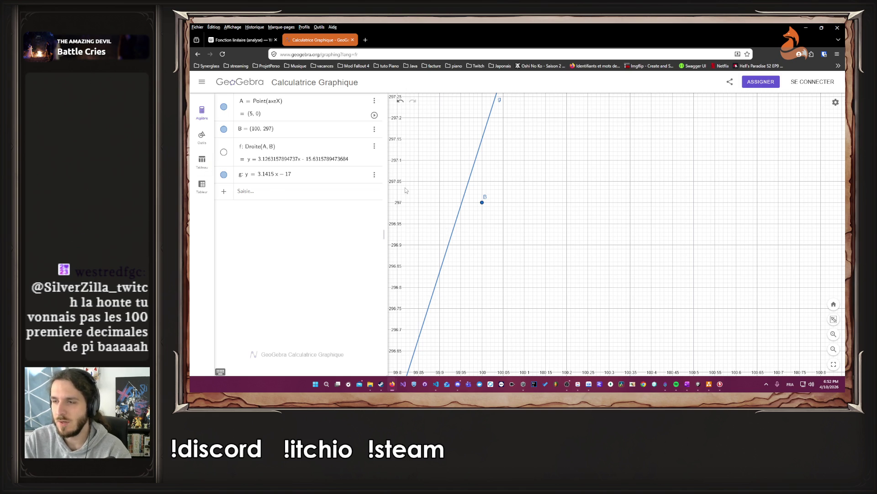
- Change line g's intercept to −16 and pan the graph to bring g back into view
click(288, 176)
click(290, 177)
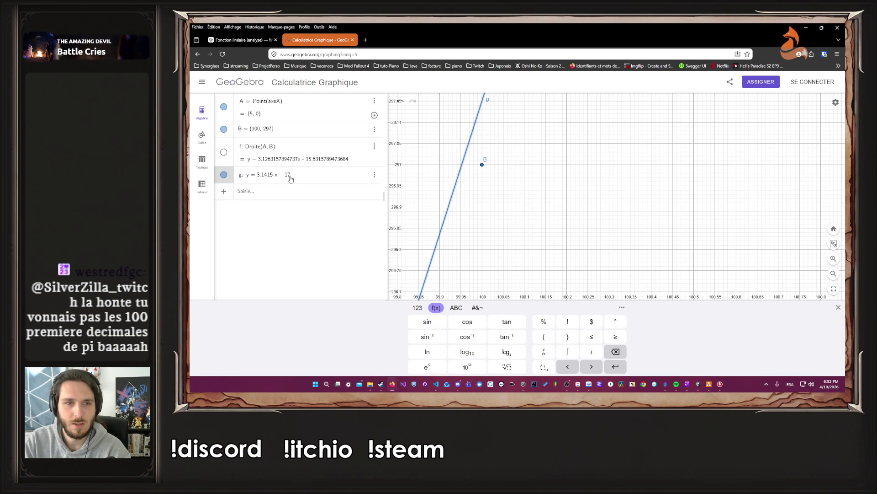
key(BackSpace)
text(6)
key(Return)
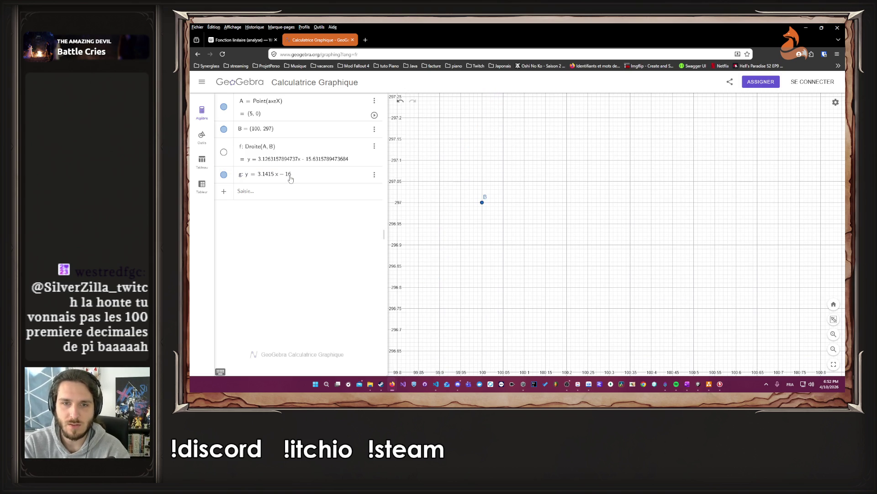
scroll(422, 187, down, 5)
drag(421, 188, 529, 179)
- Try intercepts −17 and −17.5, settle on y = 3.1415x − 17.1, and zoom on B
click(293, 178)
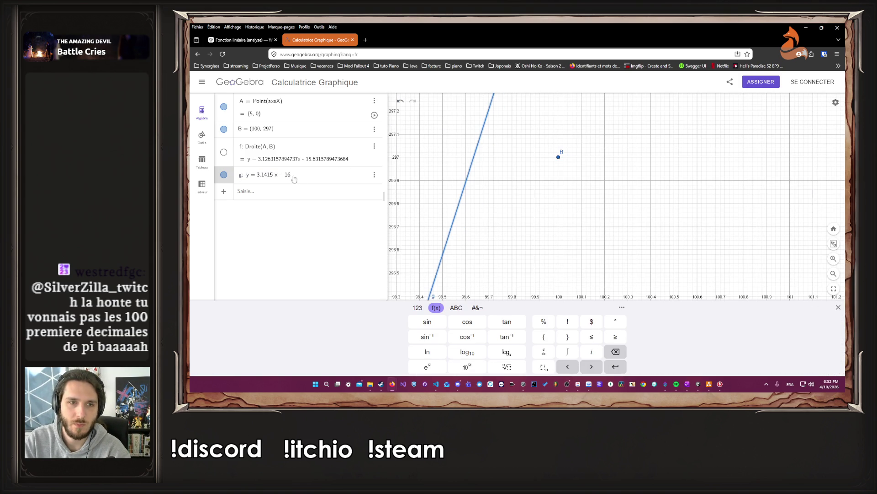
key(BackSpace)
text(7)
key(Return)
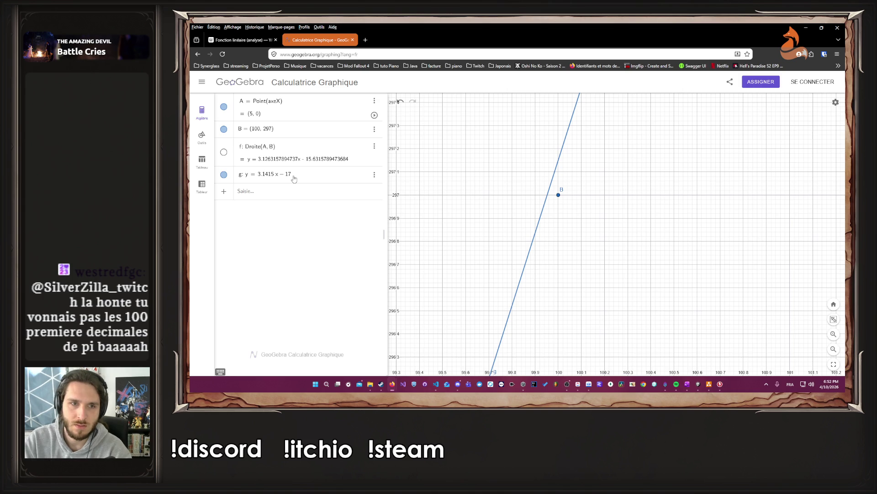
click(294, 178)
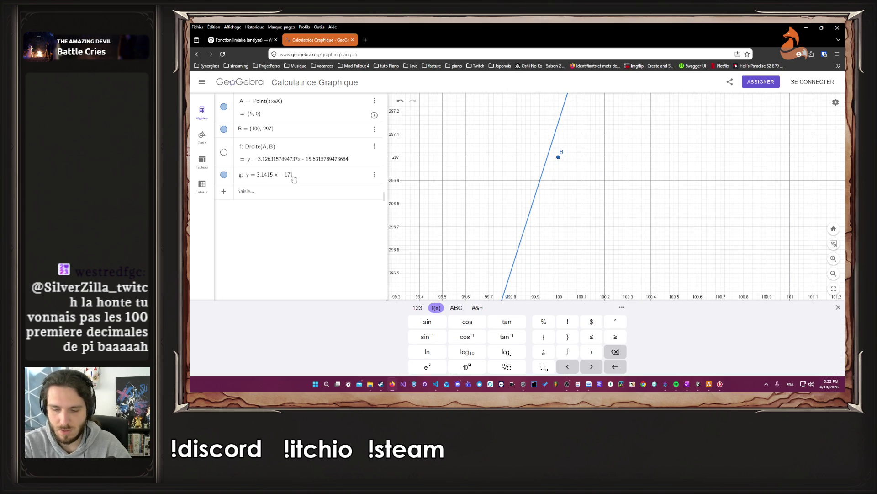
text(.5)
key(Return)
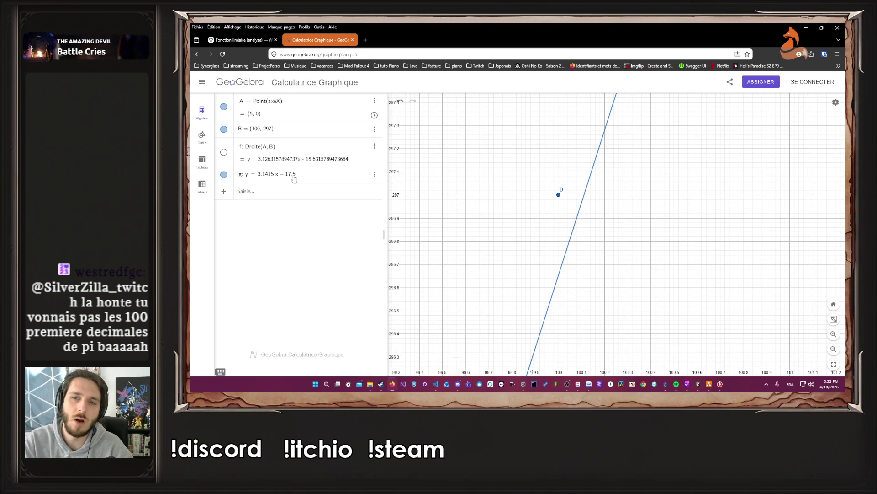
click(294, 178)
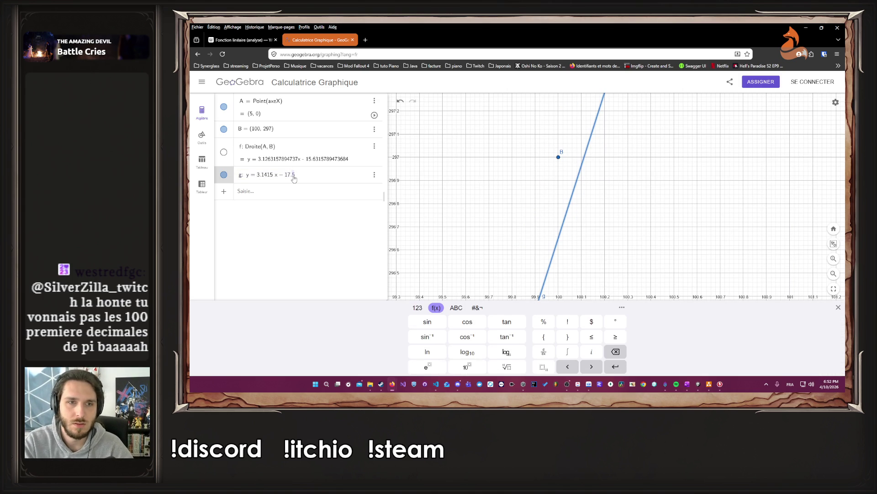
key(BackSpace)
text(1)
key(Return)
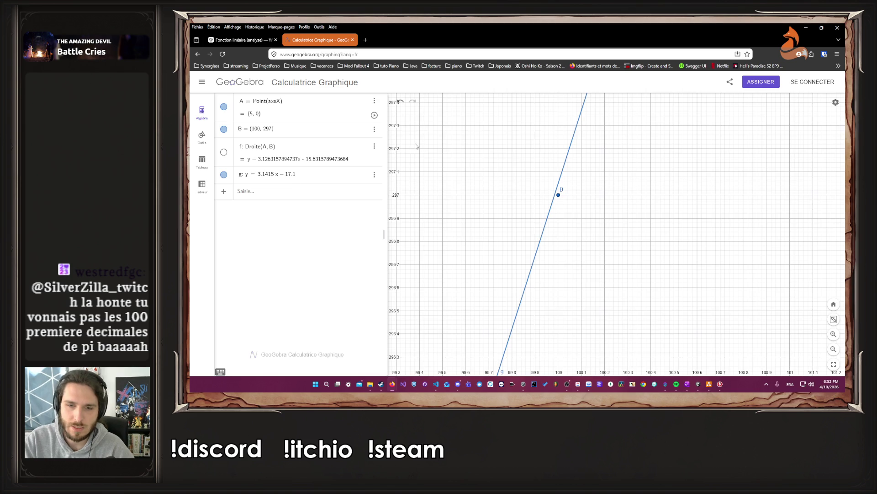
scroll(526, 206, up, 5)
scroll(583, 202, up, 5)
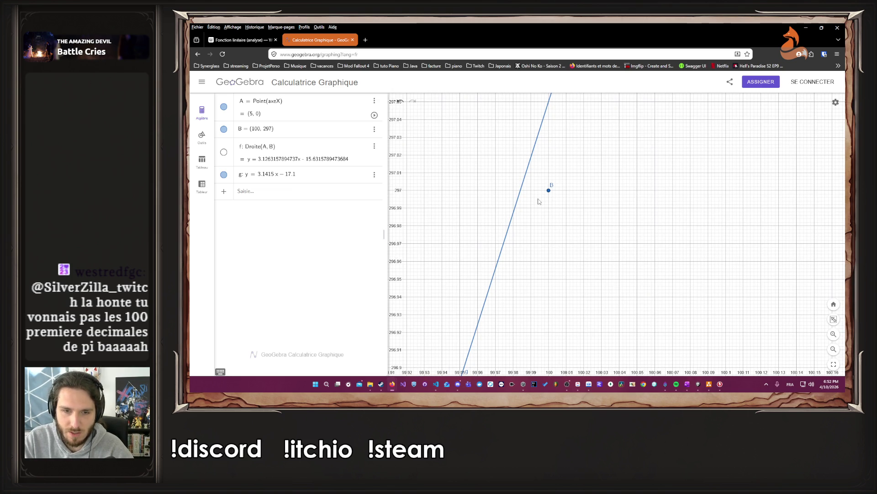
- Back in the code, set b on line 54 to 17.1f and save
click(806, 28)
drag(301, 216, 304, 218)
text(7.f)
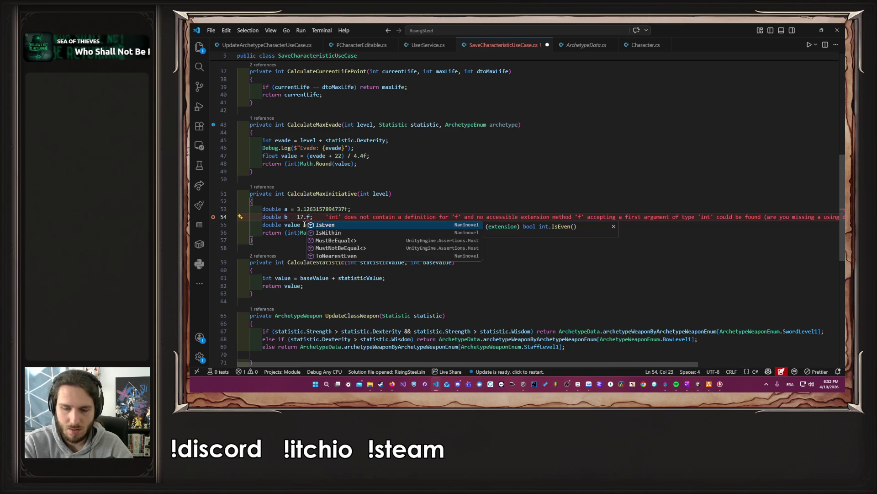
text(1)
key(ctrl+s)
key(Up)
- Replace the slope constant a on line 53 with Math.PI and save
key(ctrl+shift+Right)
key(ctrl+shift+Right)
text(Math.Sqrt(level) / 4)
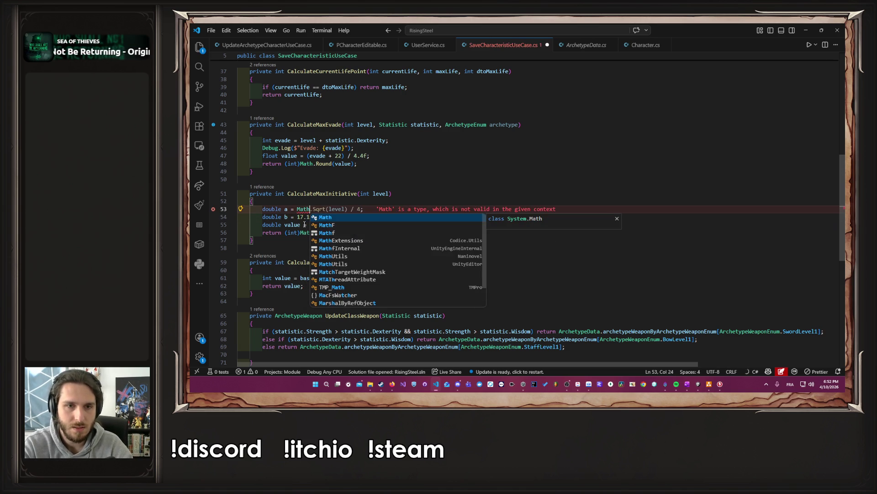
key(BackSpace)
key(BackSpace)
key(BackSpace)
text(.)
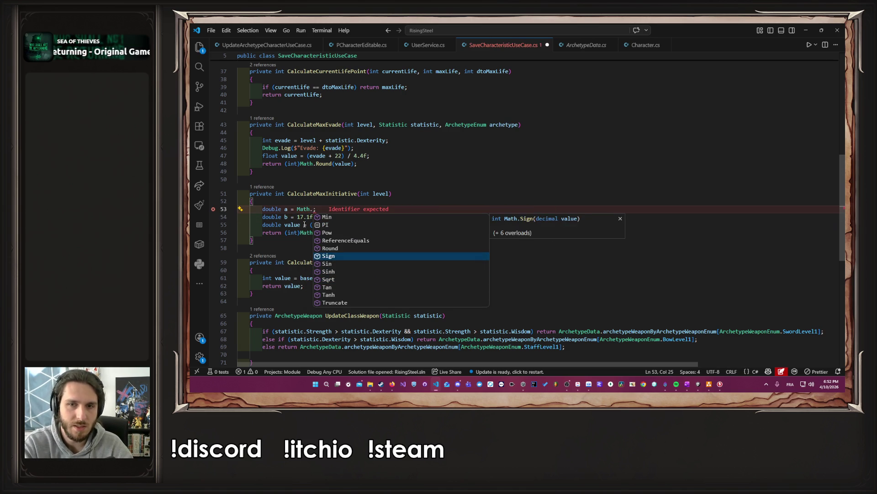
key(Return)
key(ctrl+s)
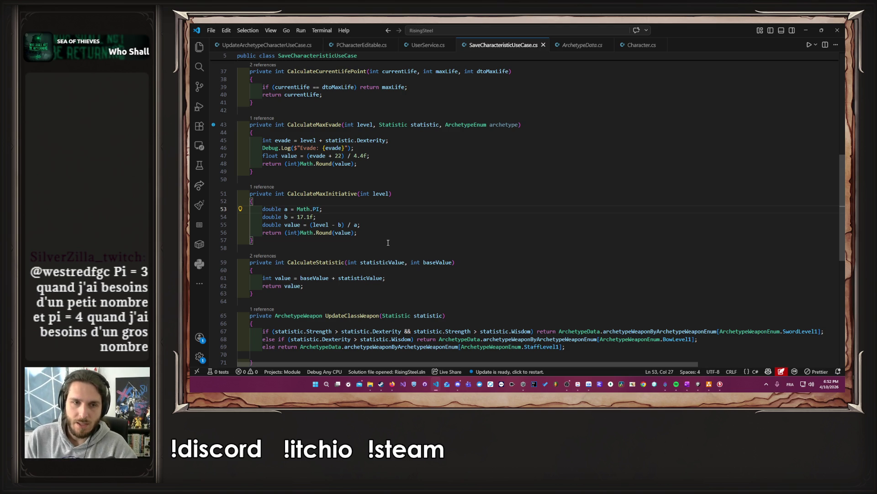
- Open Math.PI's definition, select 3.141592653589793, and bring GeoGebra to the front
ctrl+click(319, 209)
drag(342, 155, 398, 154)
key(ctrl+c)
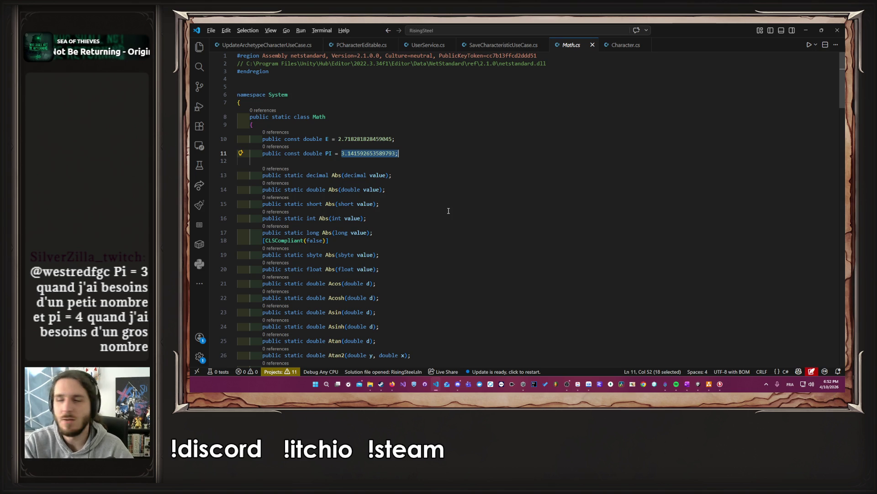
key(alt+Left)
click(449, 210)
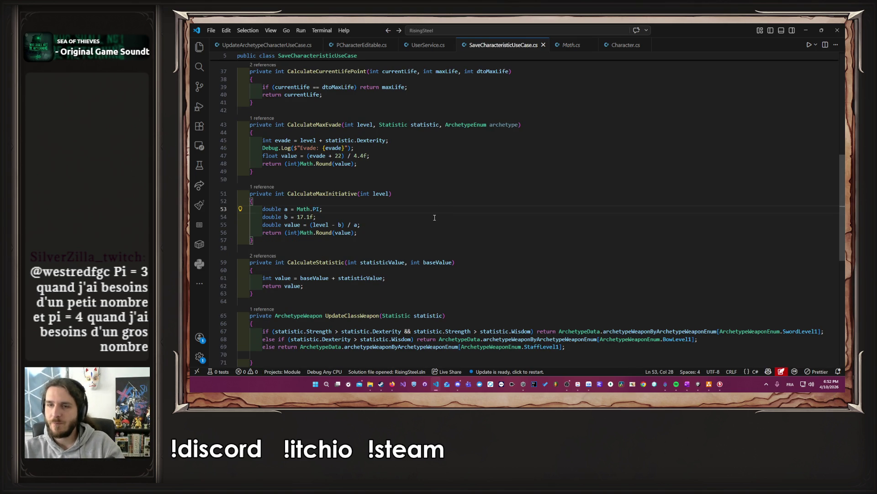
key(Left)
key(F12)
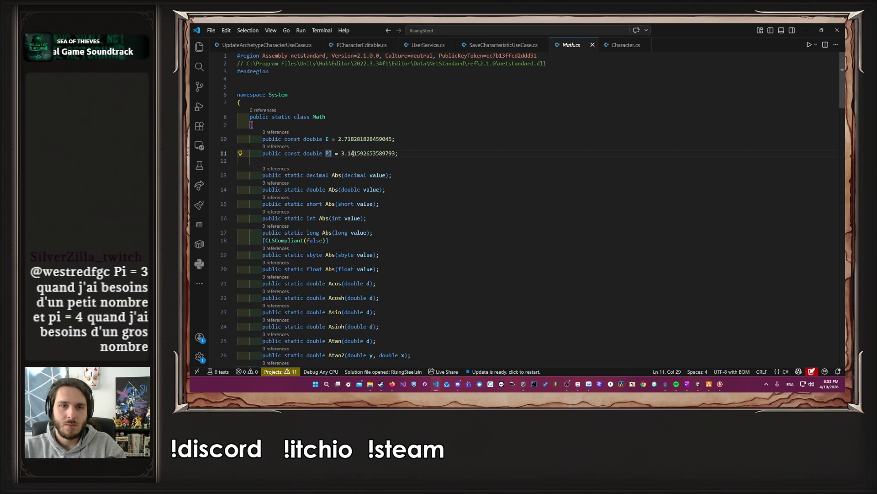
drag(342, 153, 396, 156)
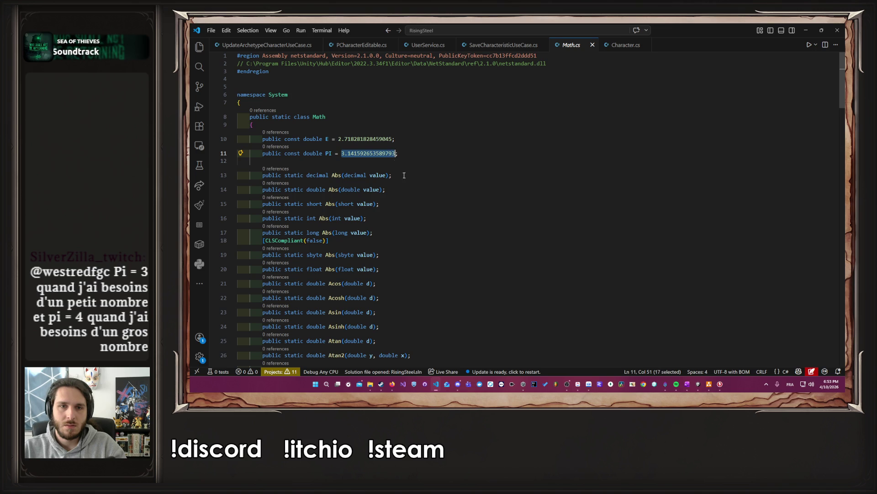
mouse_move(698, 384)
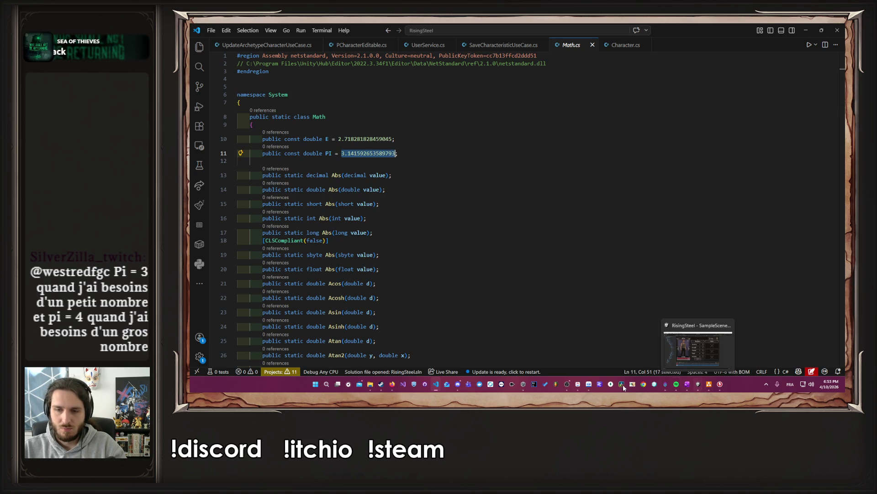
mouse_move(393, 384)
click(450, 354)
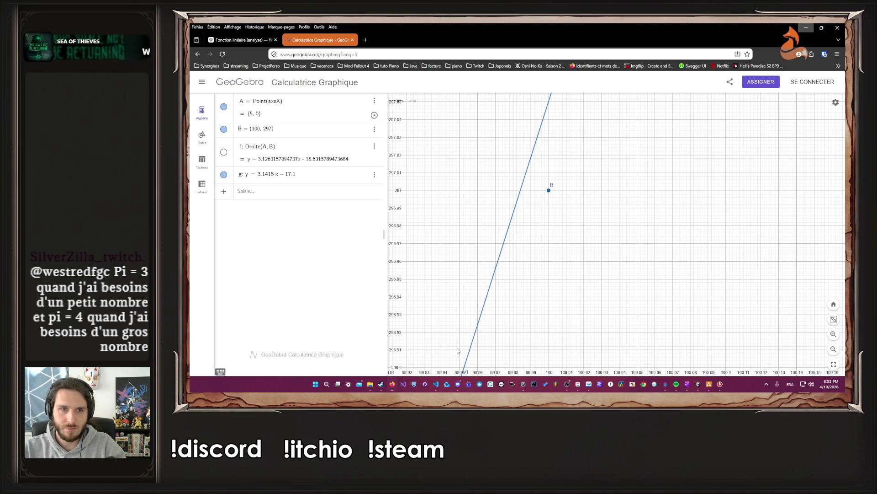
- Paste 3.141592653589793 as line g's slope, keeping −17.1, and return to SaveCharacteristicUseCase.cs
click(271, 176)
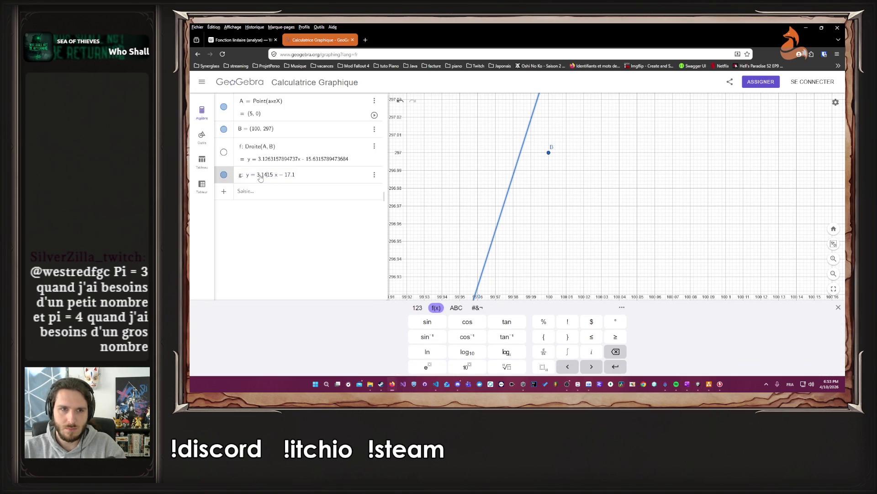
key(ctrl+v)
key(Return)
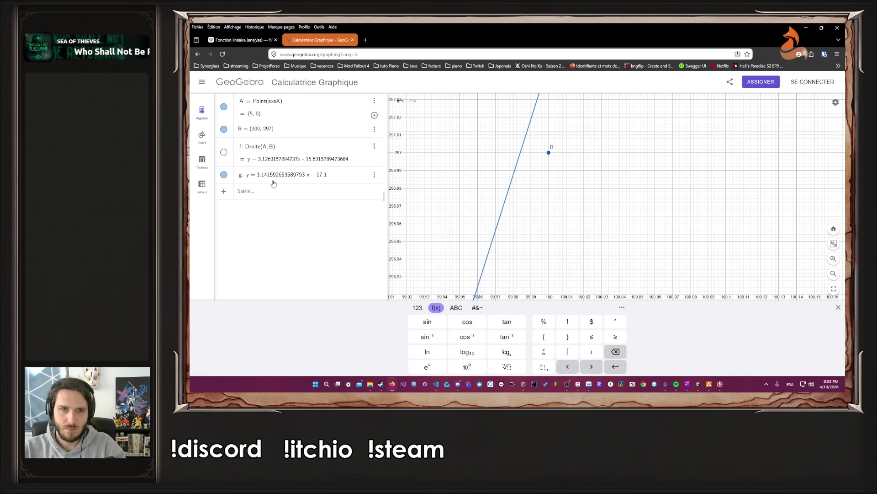
click(273, 184)
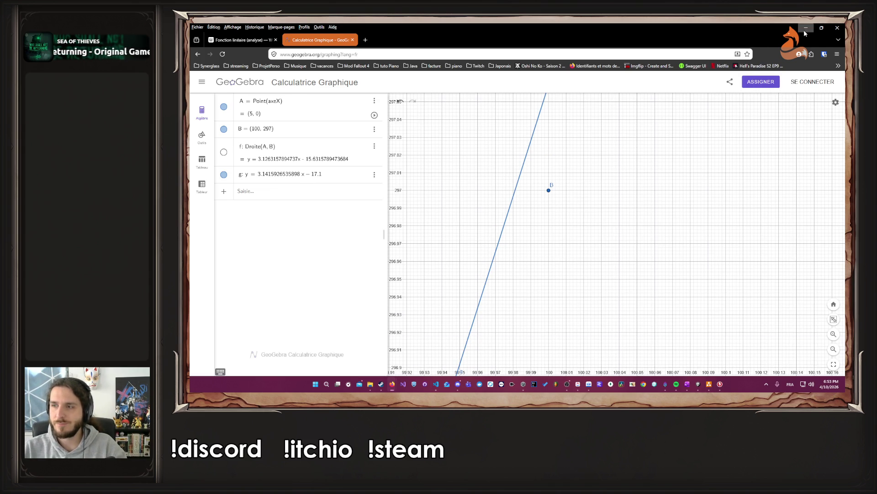
key(alt+Tab)
click(521, 43)
- Leave CalculateMaxInitiative unchanged and switch to Unity to let the scripts recompile
click(348, 211)
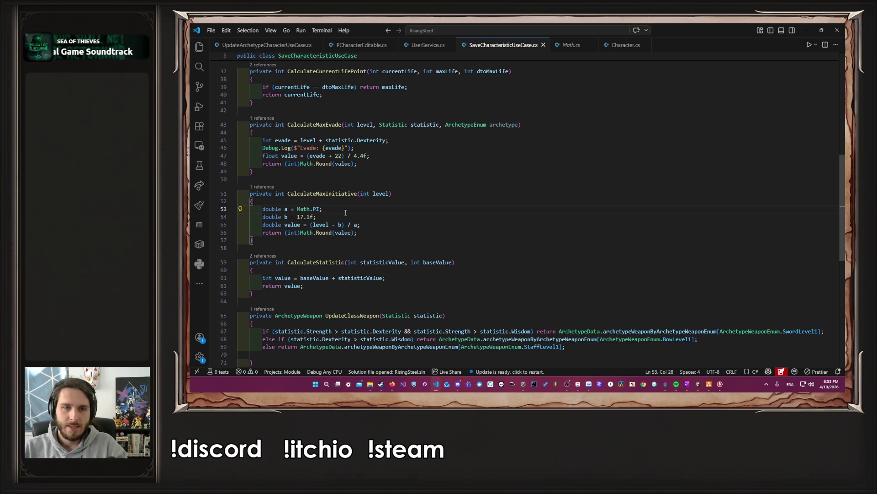
click(420, 240)
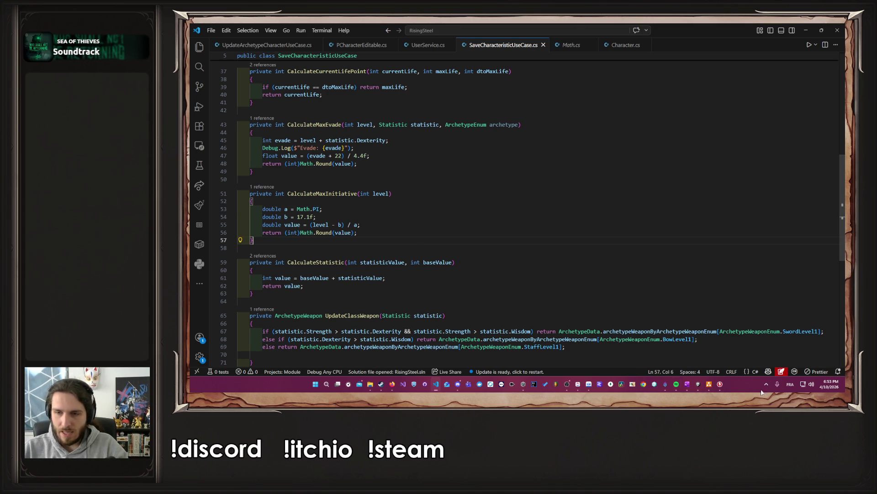
click(699, 385)
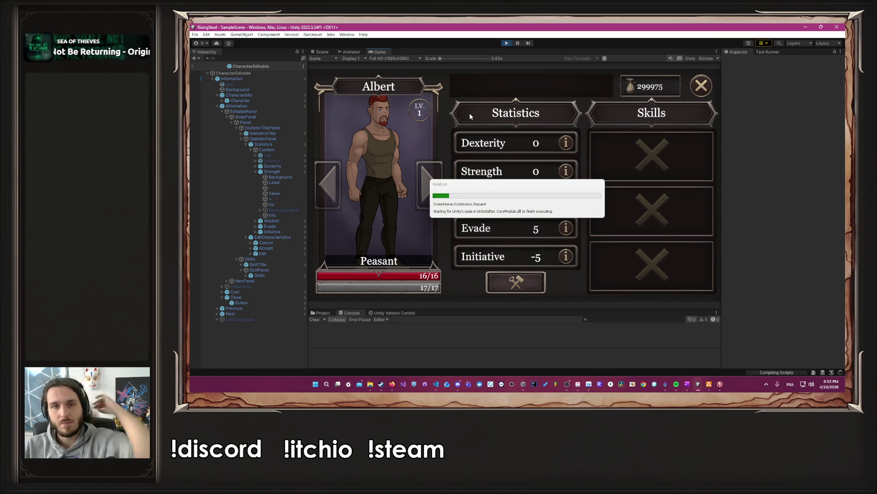
- Restart play mode and begin a new game, submitting a character name
click(507, 43)
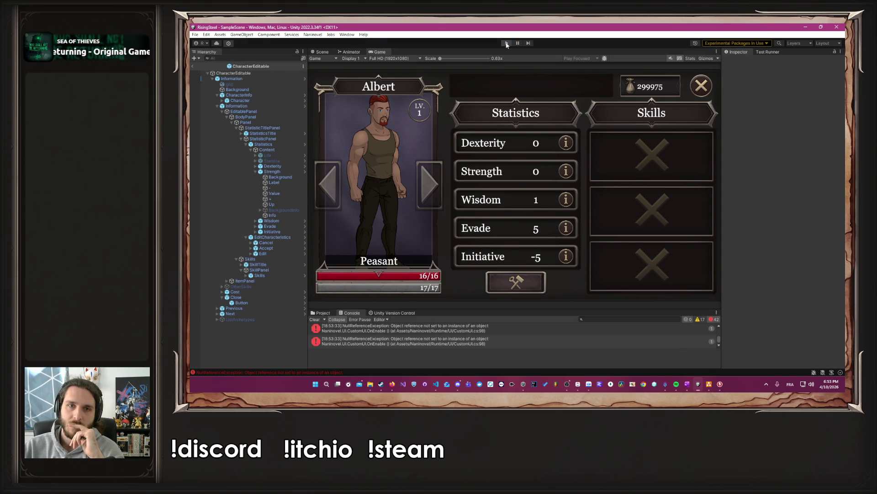
click(507, 43)
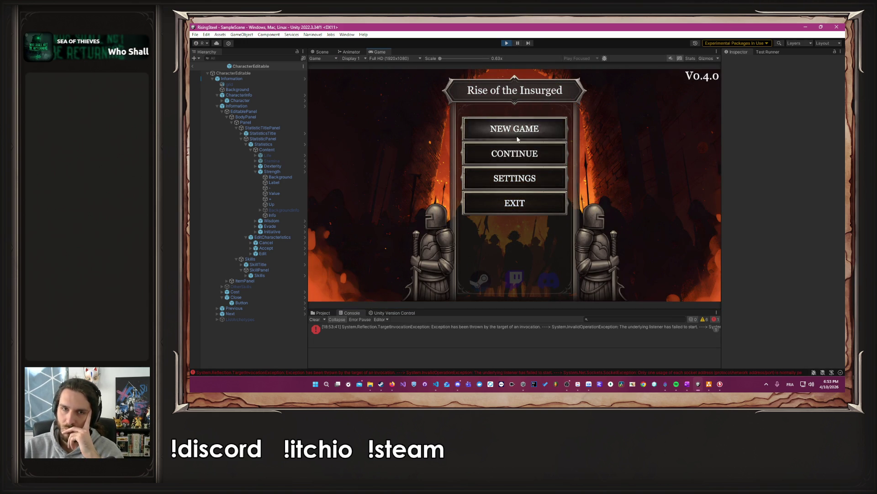
click(504, 130)
text(Alber)
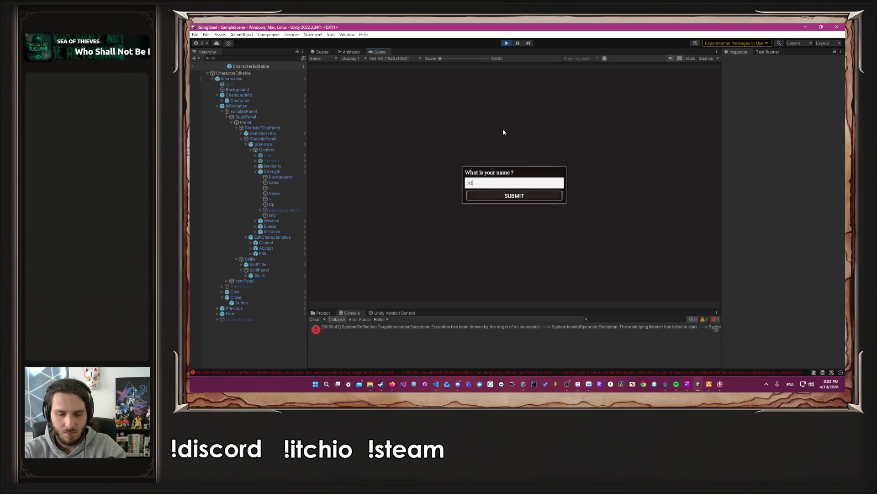
key(Return)
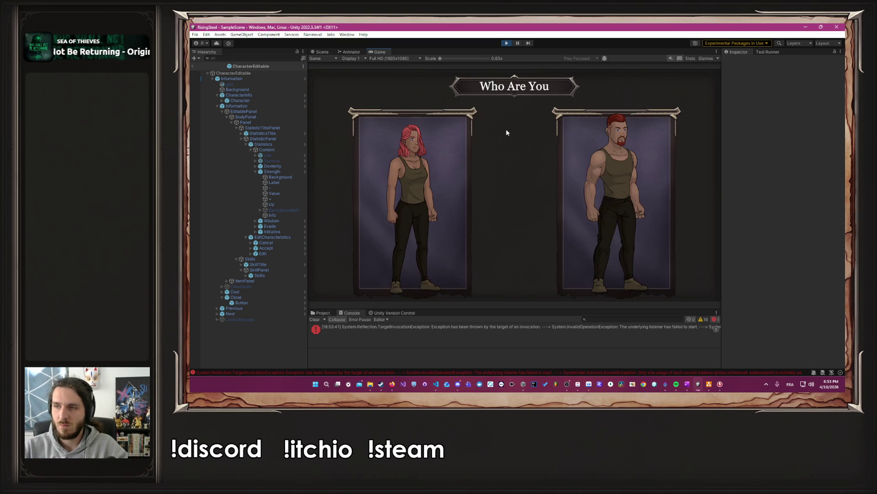
- Pick the male character and raise Dexterity, Strength and Wisdom to 99 in Training
click(589, 181)
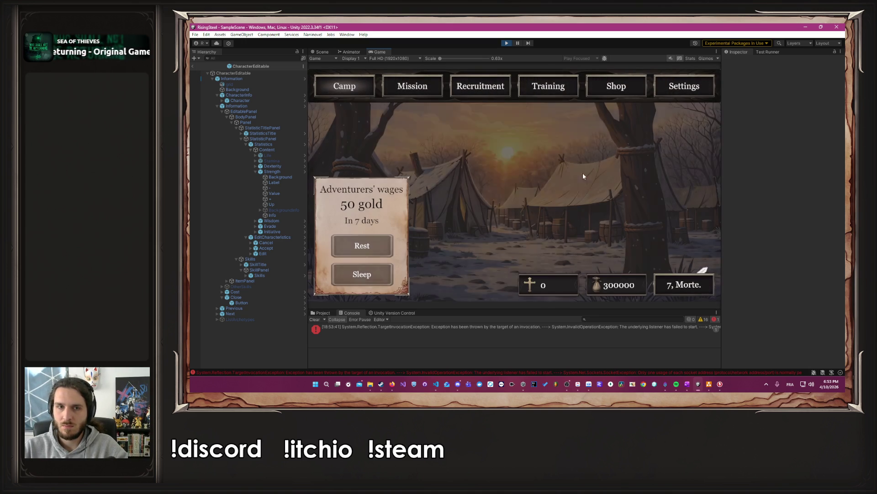
click(530, 86)
click(610, 273)
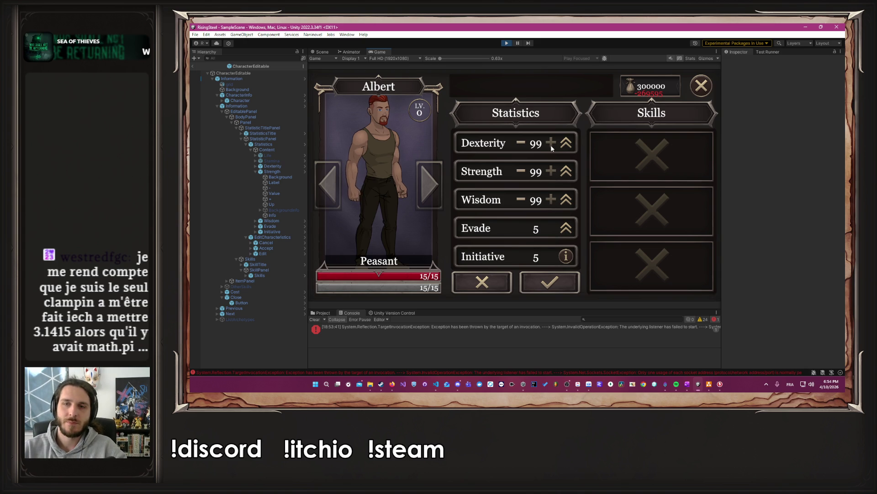
click(547, 283)
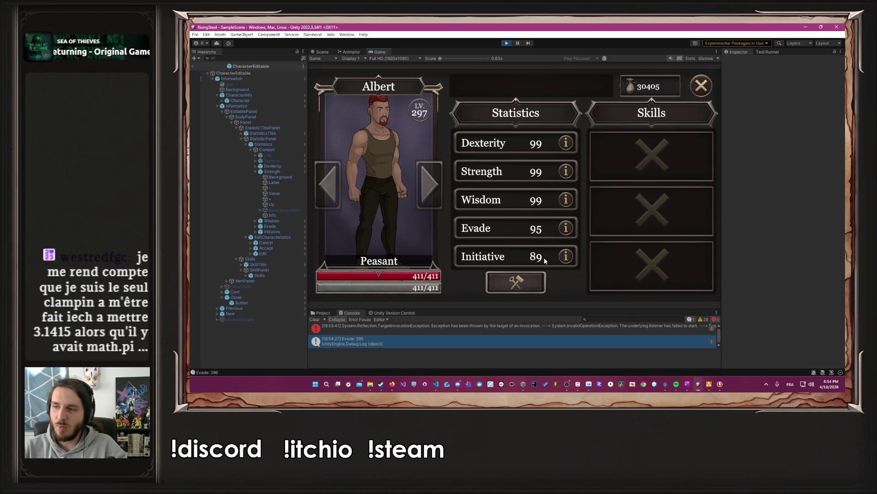
key(alt+Tab)
key(alt+Tab)
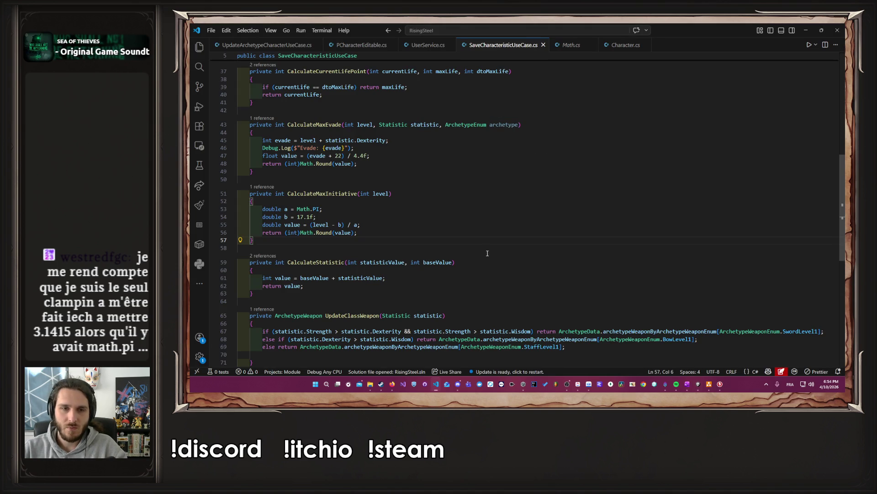
key(alt+Tab)
key(Tab)
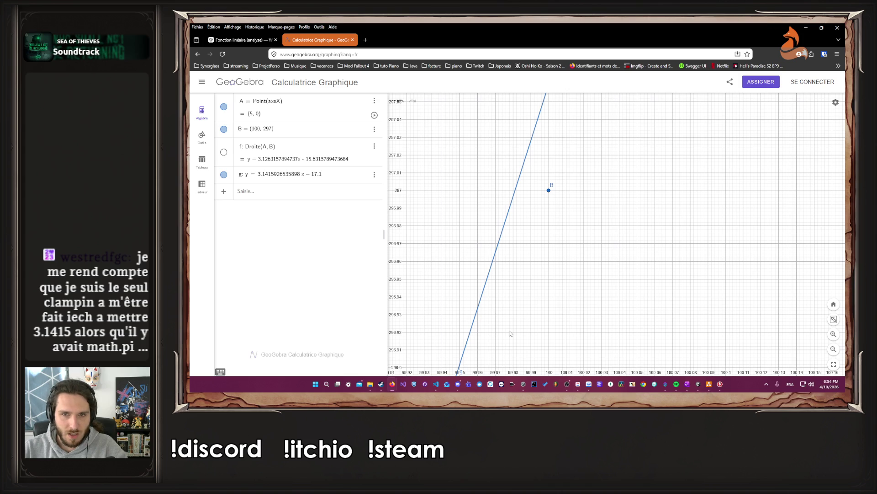
scroll(503, 194, up, 2)
scroll(508, 197, up, 5)
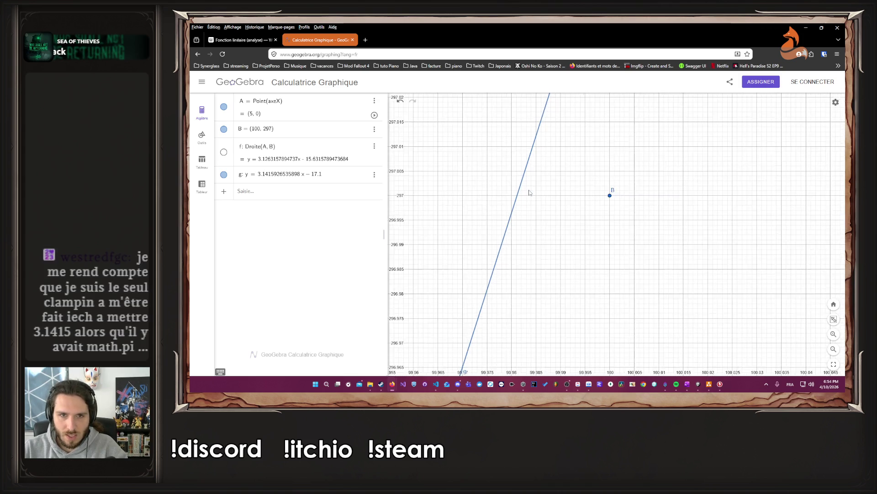
scroll(519, 200, up, 2)
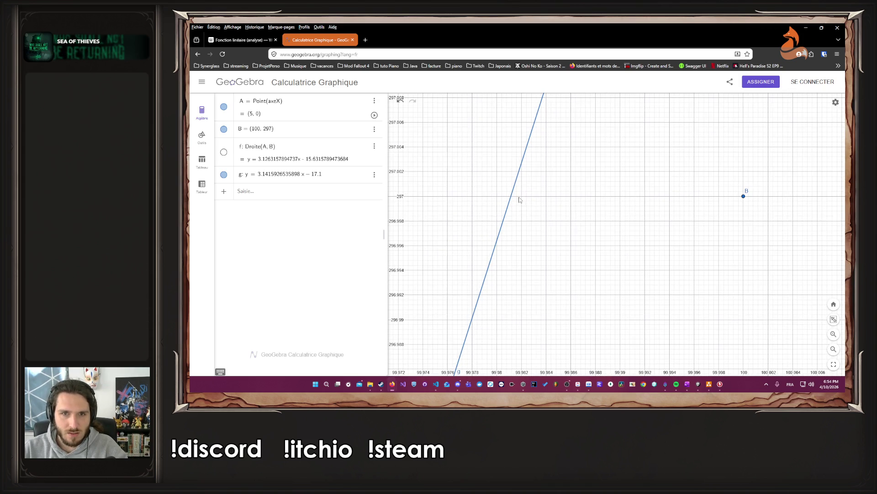
click(699, 384)
click(699, 385)
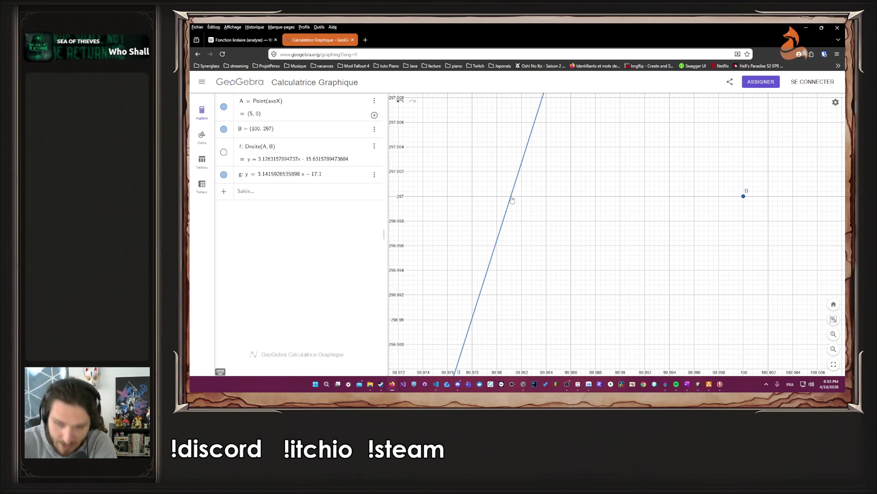
click(806, 27)
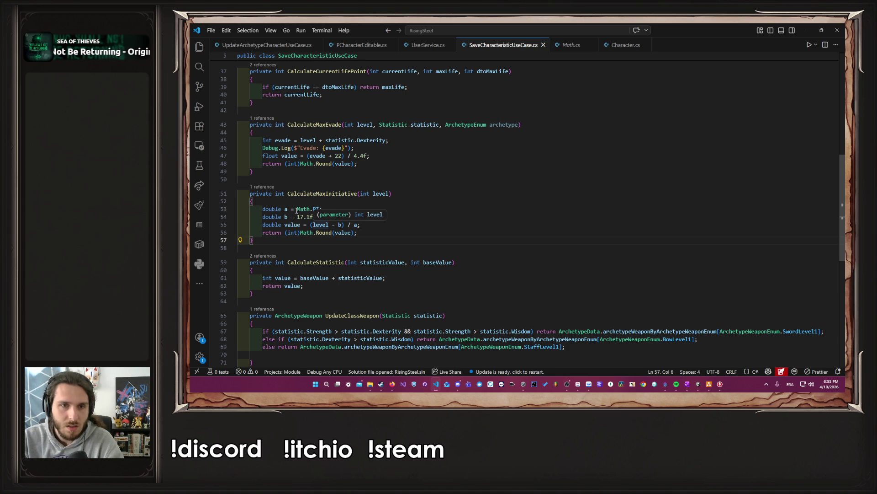
- In CalculateMaxInitiative, replace variable a with Math.PI and save
mouse_move(297, 209)
mouse_down()
mouse_move(319, 208)
mouse_move(231, 210)
mouse_up()
key(BackSpace)
key(Delete)
key(Delete)
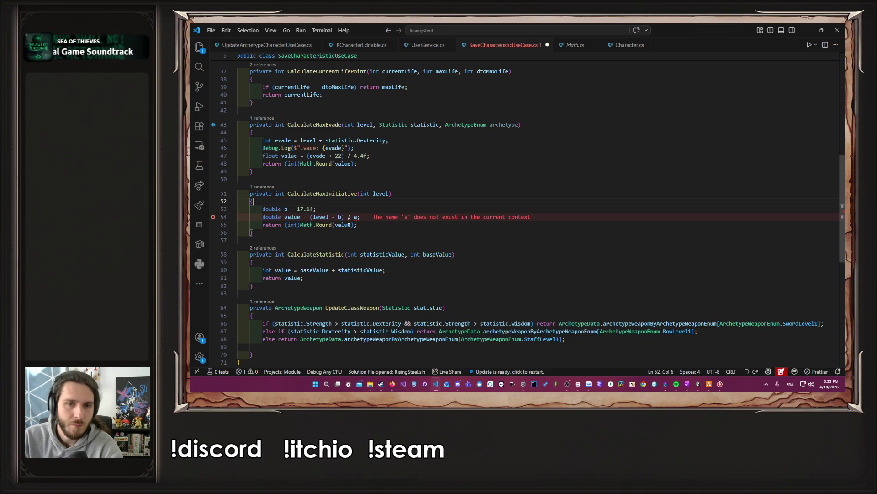
double_click(356, 217)
text(Math.PI)
key(ctrl+s)
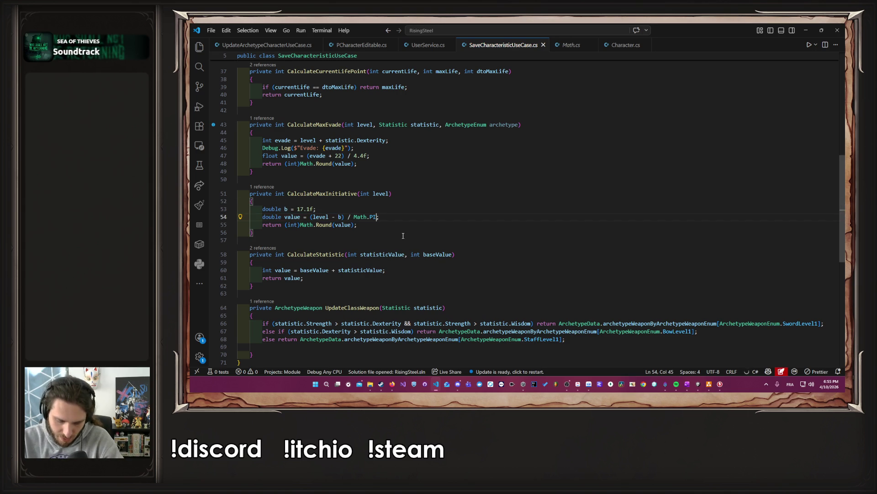
- Rewrite the initiative formula as Math.PI * level - b and save it
key(ctrl+Left)
key(ctrl+Left)
key(ctrl+shift+Left)
key(ctrl+shift+Left)
key(ctrl+shift+Left)
key(BackSpace)
key(Right)
key(Right)
key(Right)
text(* level)
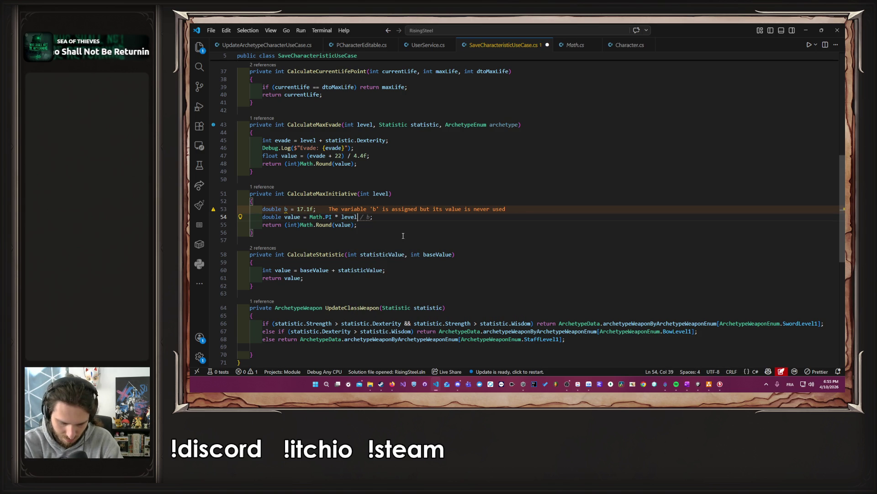
text( - )
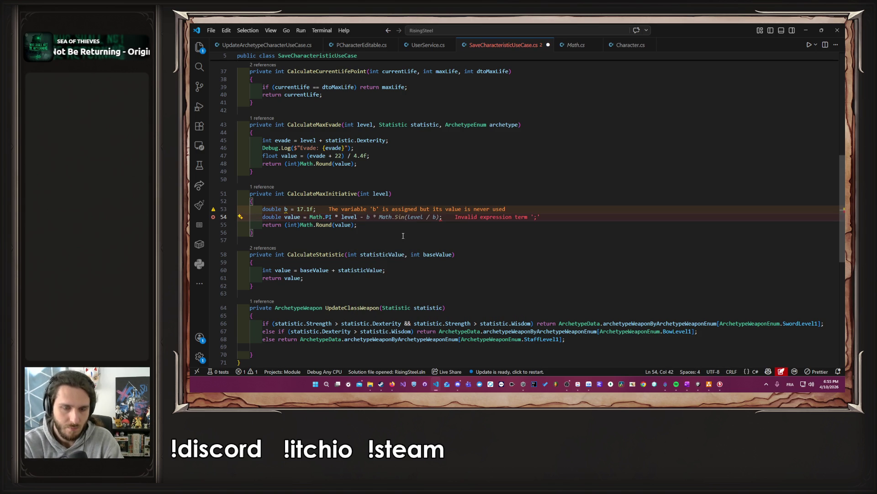
text(b)
key(ctrl+s)
key(Escape)
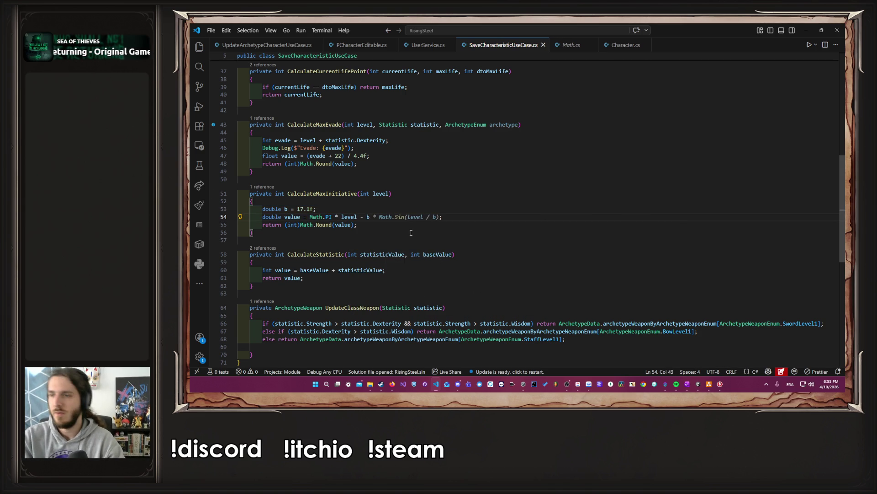
click(699, 391)
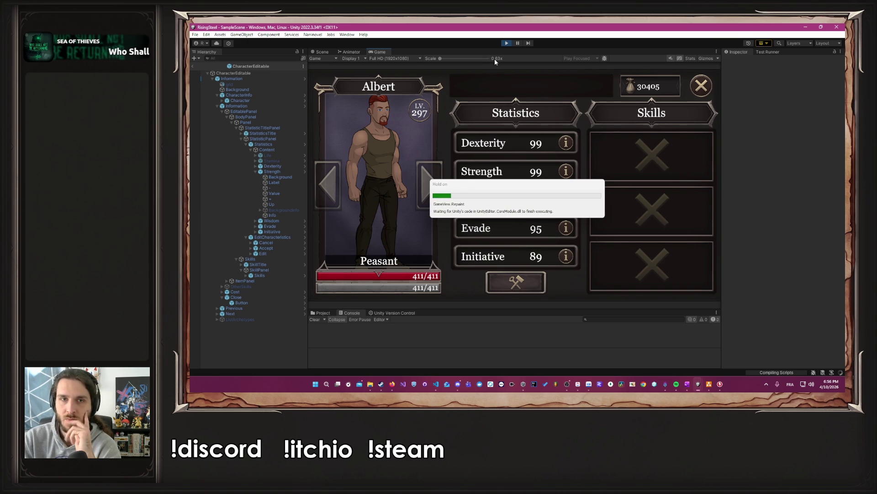
- Restart play mode, clear the console errors and start a new game
click(315, 319)
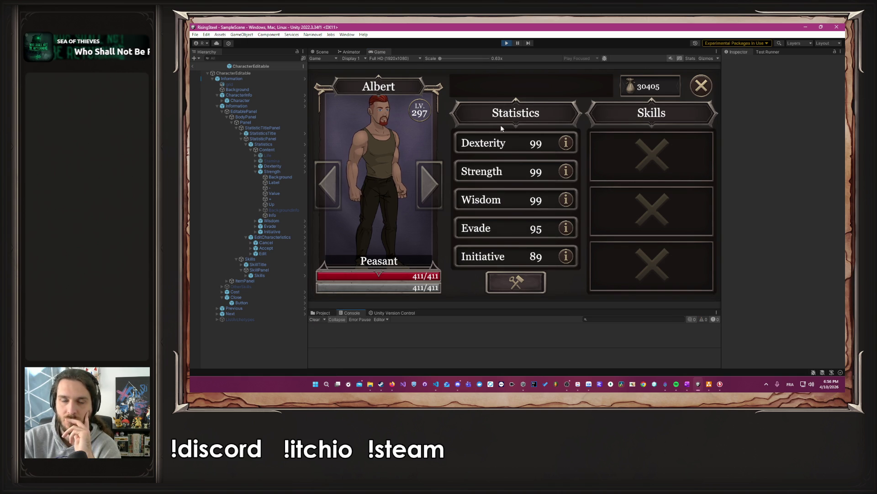
click(507, 43)
click(510, 41)
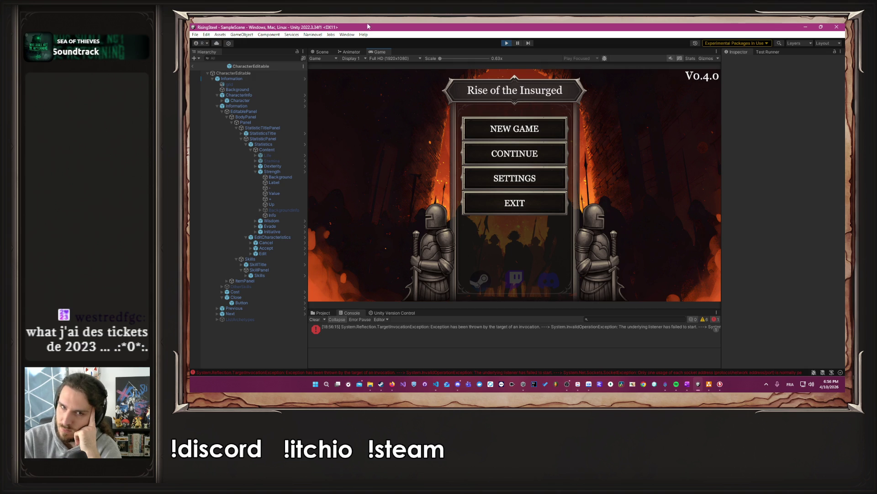
click(315, 320)
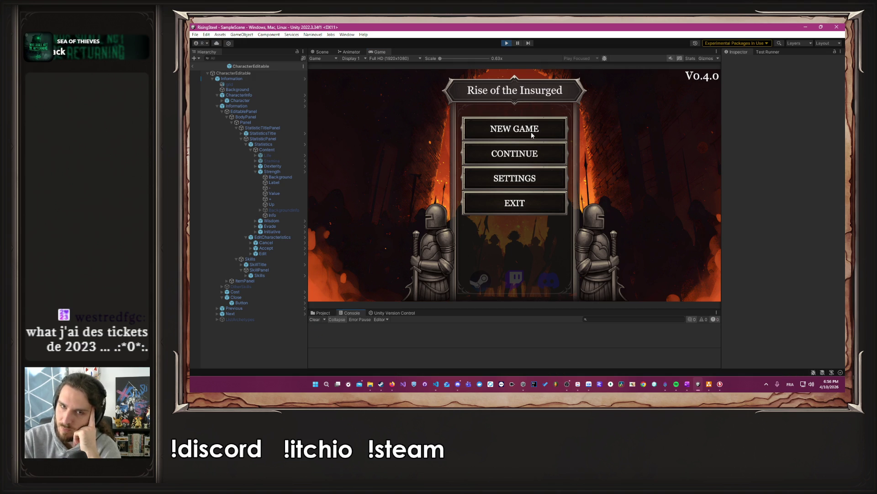
click(531, 135)
text(Albert)
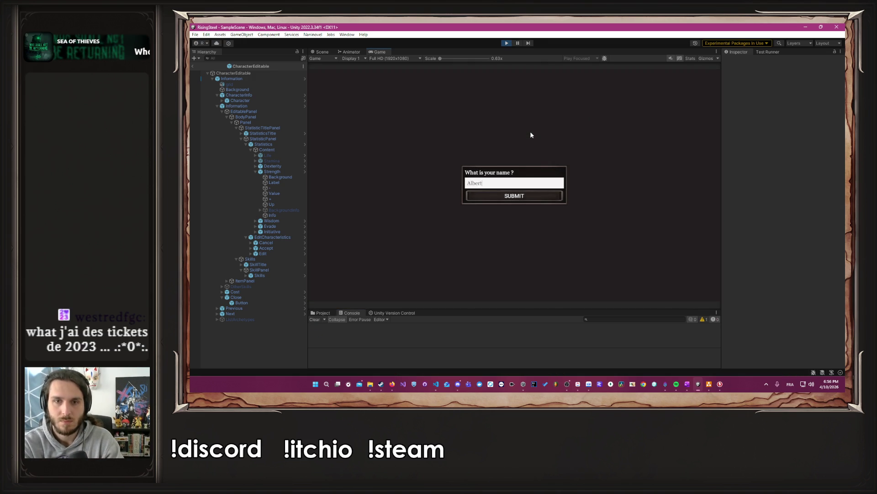
key(Return)
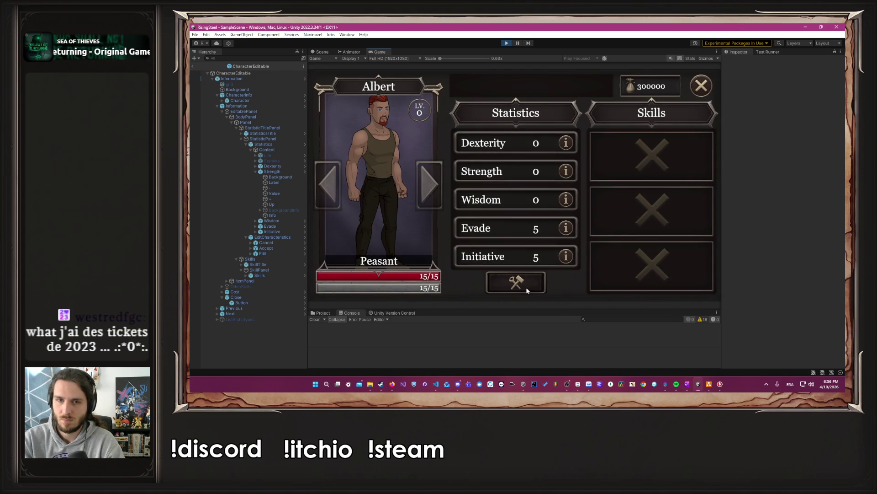
- Raise Dexterity, Strength and Wisdom to 99 and confirm the stat allocation
click(527, 291)
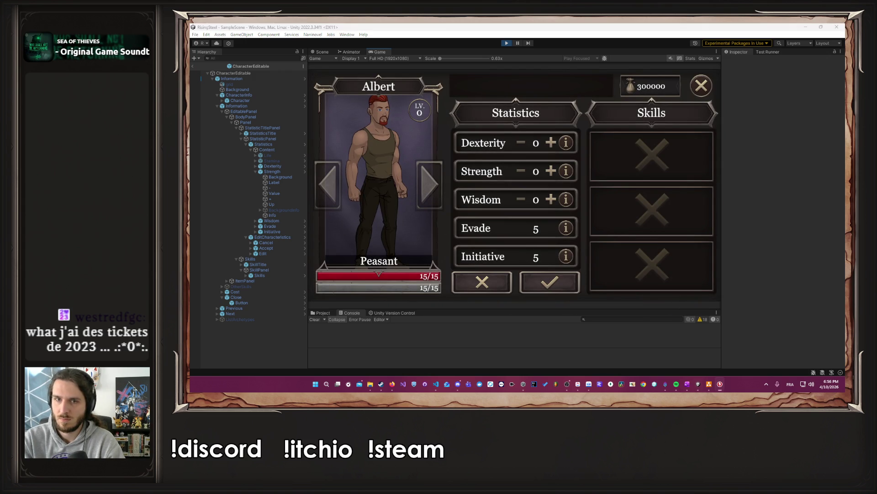
click(551, 172)
mouse_move(552, 173)
mouse_down()
mouse_move(549, 201)
mouse_move(550, 144)
mouse_move(550, 203)
mouse_up()
click(551, 200)
click(550, 282)
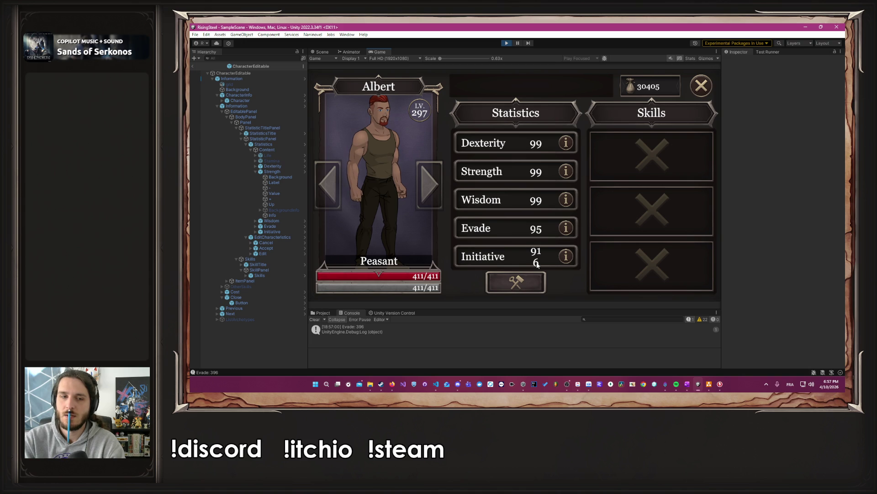
- Jump from the 'Evade: 396' log entry to its code and delete the Debug.Log line
click(381, 327)
double_click(381, 327)
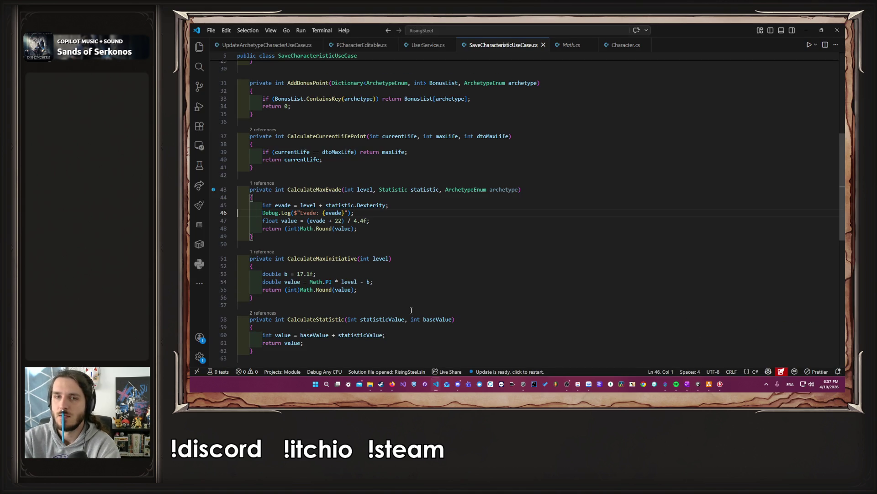
key(shift+End)
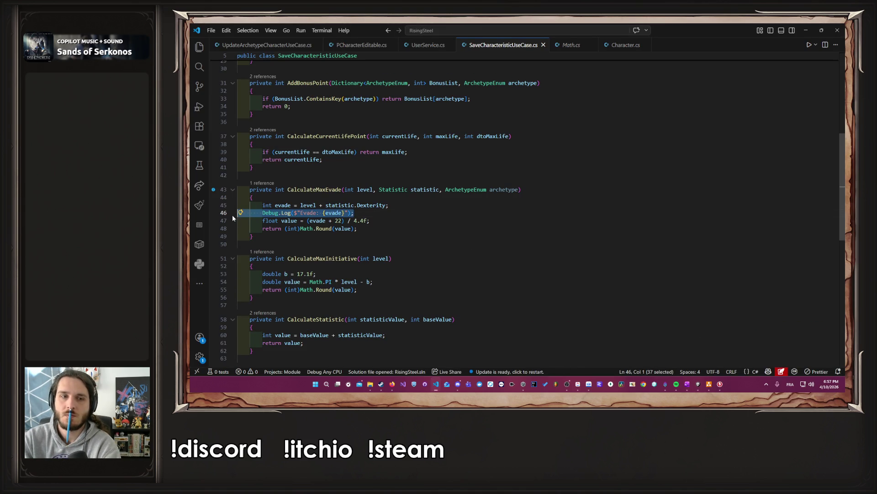
key(BackSpace)
key(BackSpace)
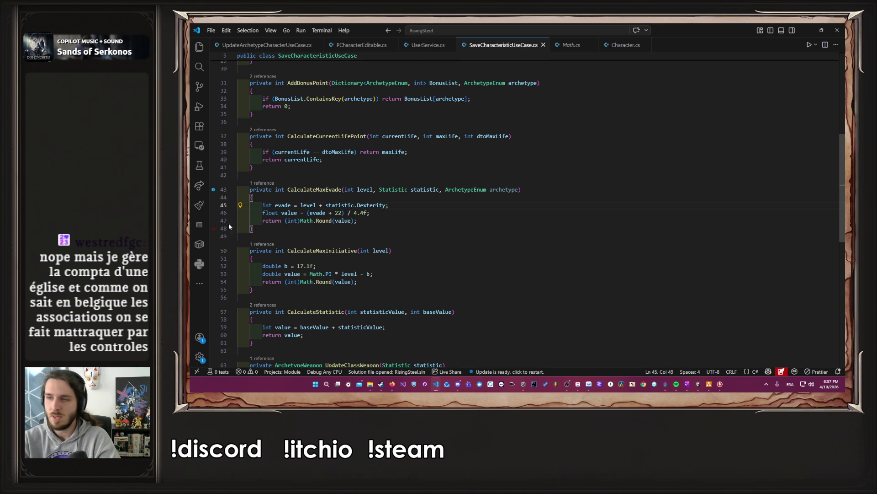
- Step through the evade formula and move down to the initiative formula on line 53
click(380, 212)
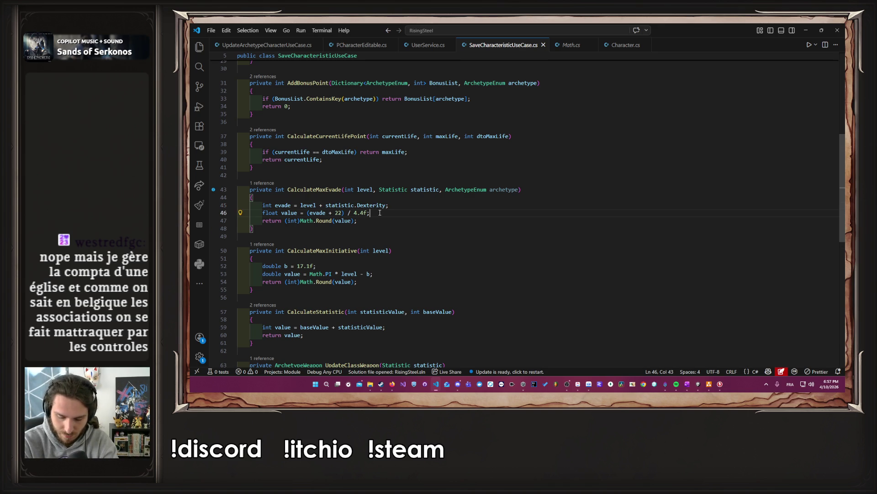
key(shift+Left)
key(shift+Left)
key(shift+Left)
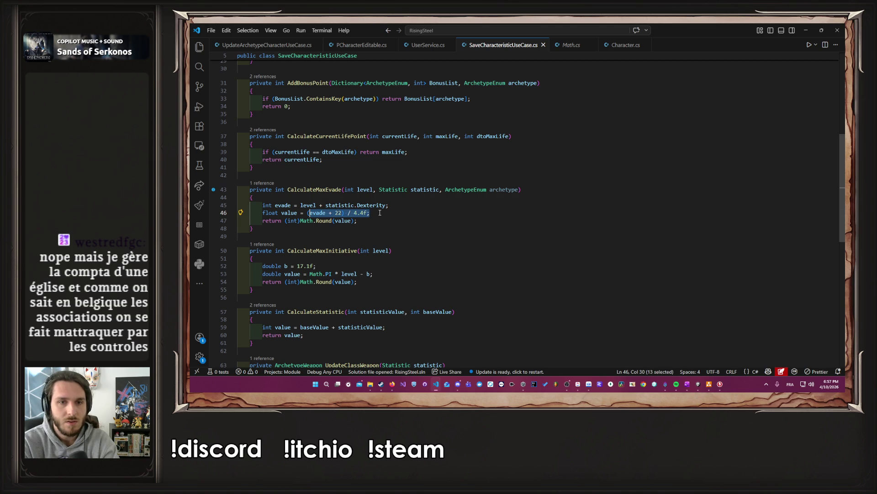
key(Right)
key(Left)
key(Left)
key(Left)
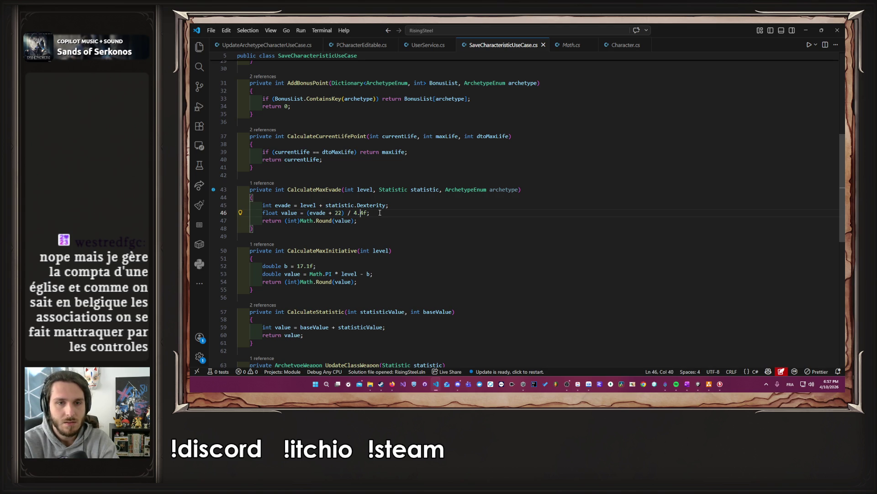
key(Left)
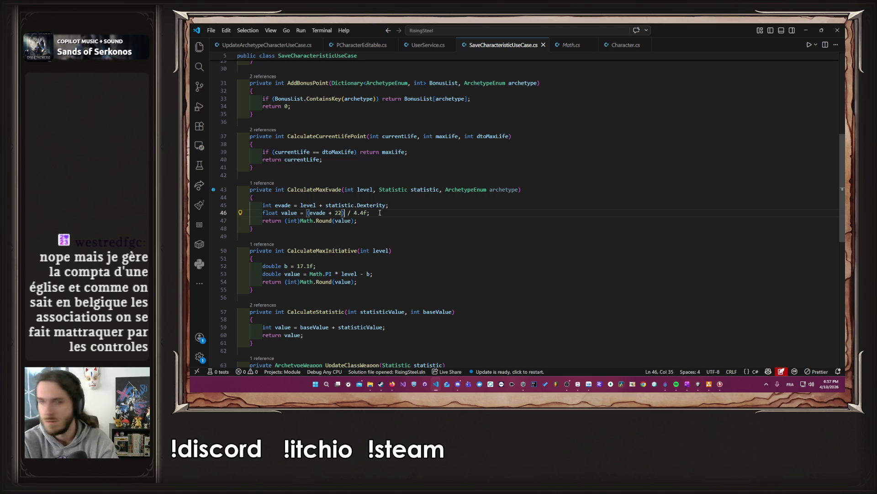
key(Down)
key(Down)
key(Down)
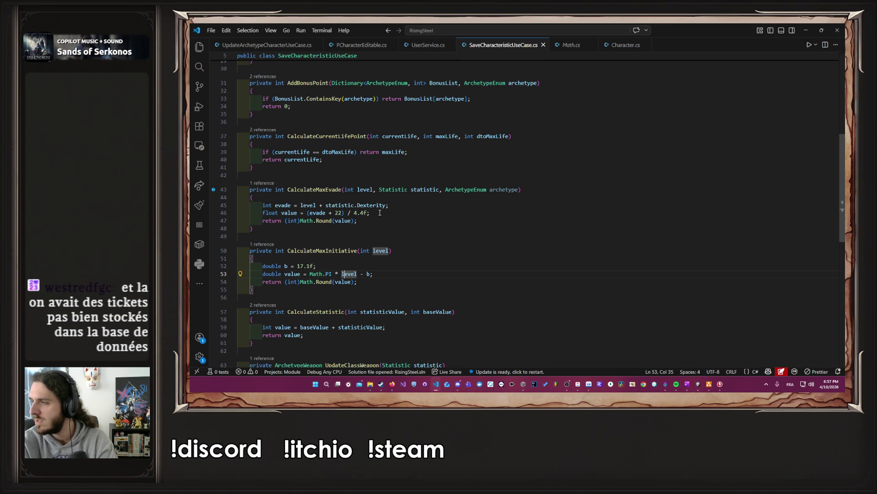
- Replace the initiative expression with level / Math.PI + b and save the file
key(Right)
key(Right)
key(Right)
key(ctrl+shift+Left)
key(ctrl+shift+Left)
key(ctrl+shift+Left)
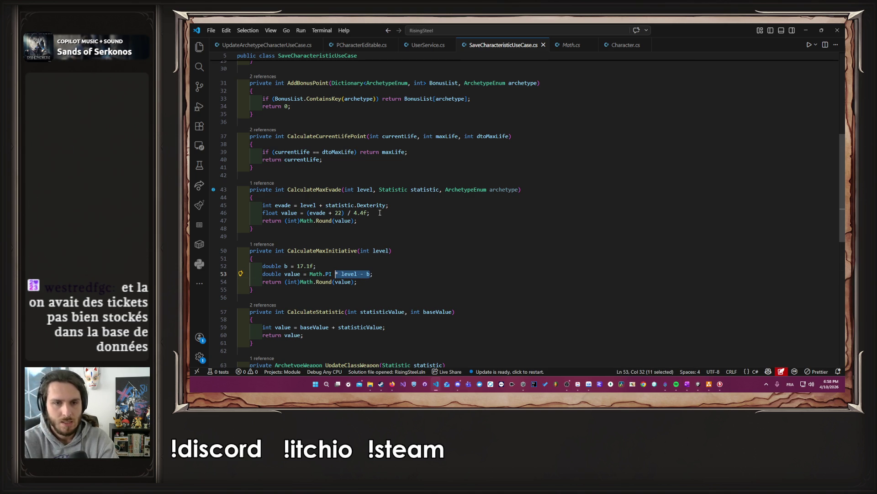
text(leve)
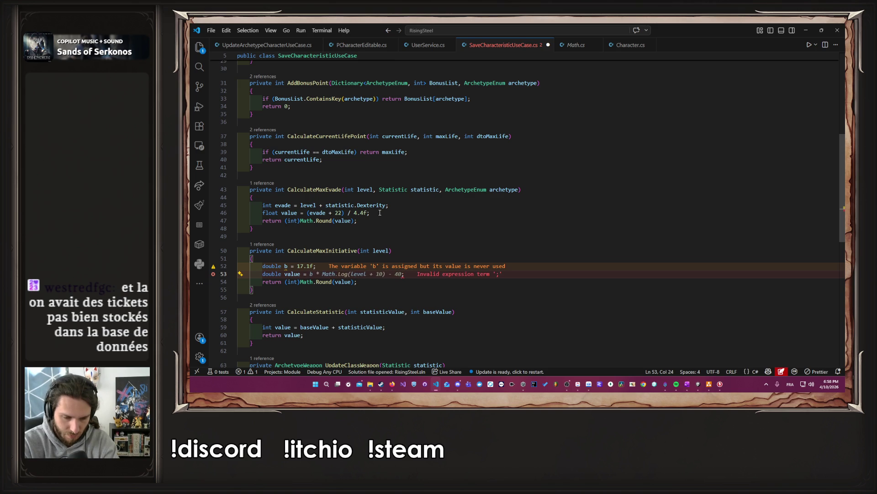
text(le value = level)
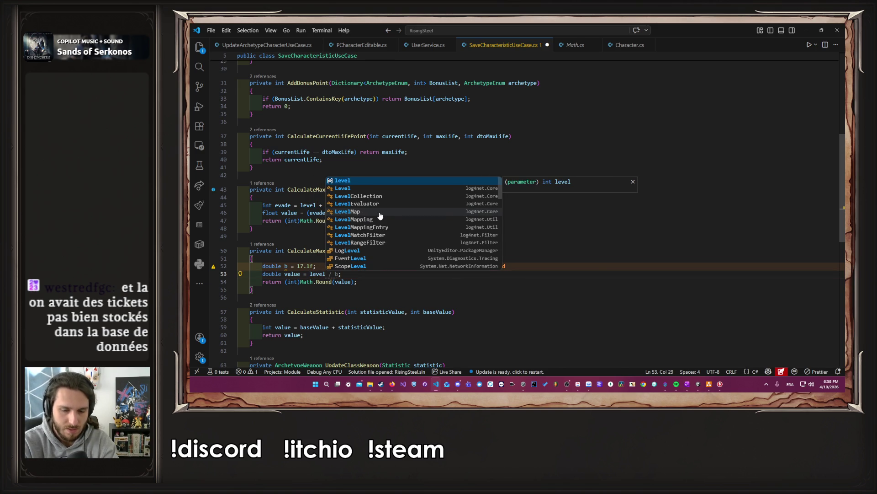
text(/ Ma)
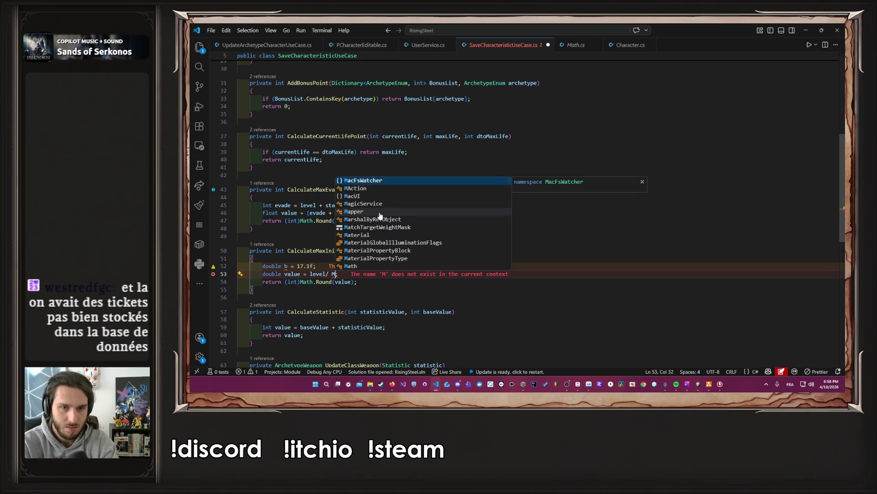
text(th)
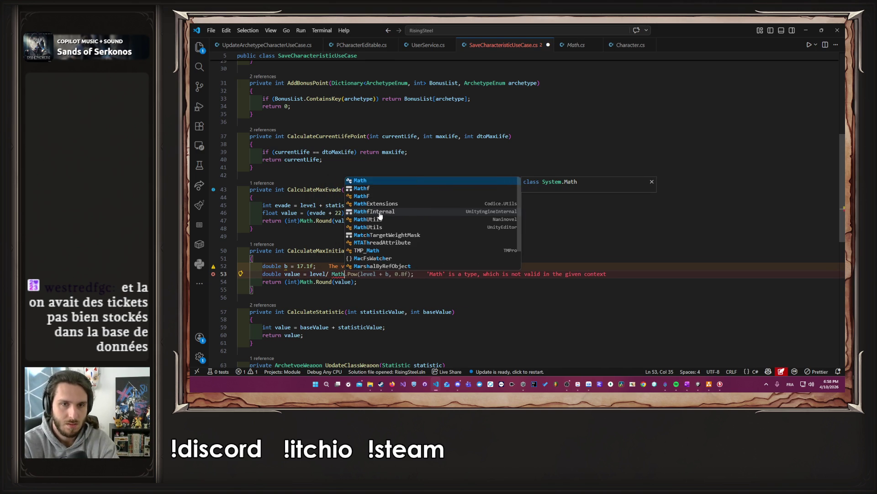
key(Escape)
text(.P)
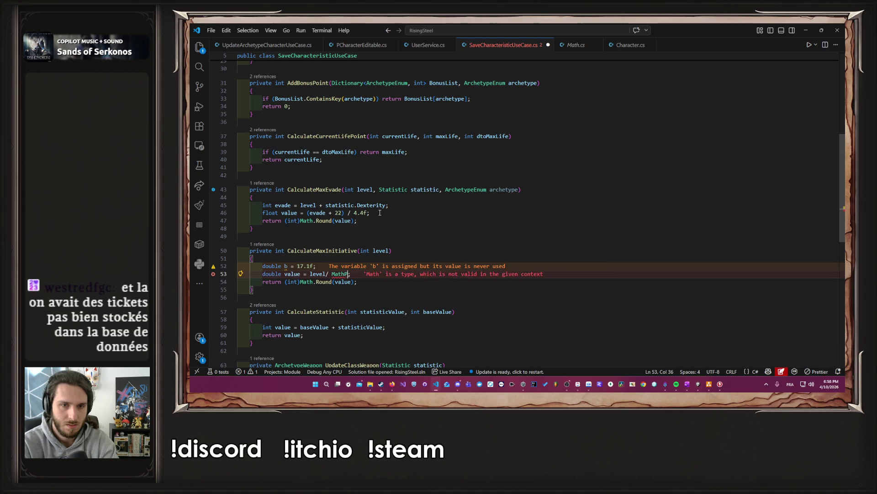
text(I )
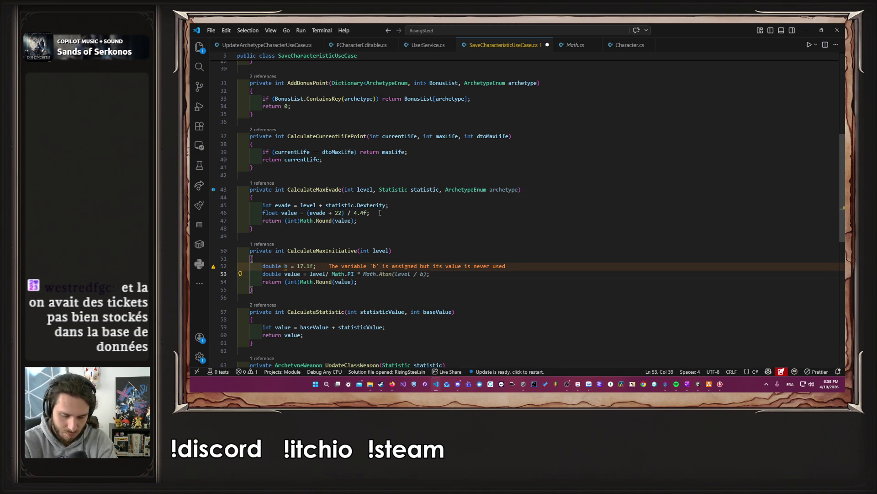
text(+ )
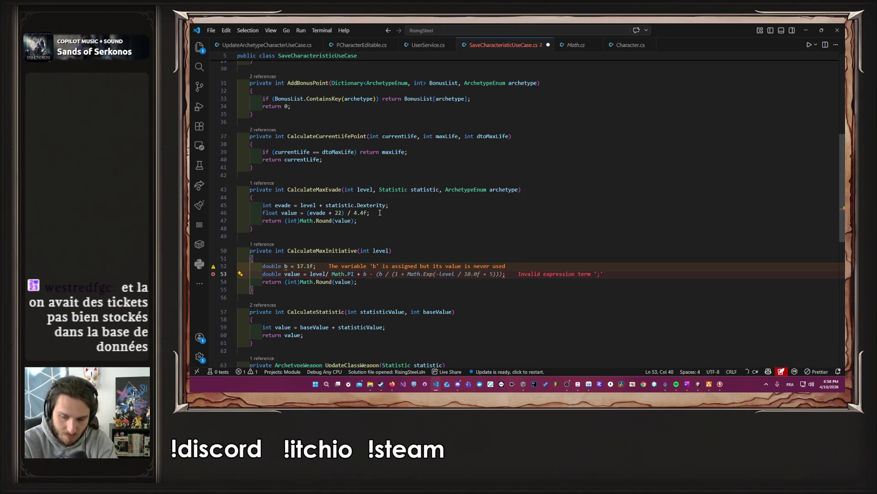
text(b)
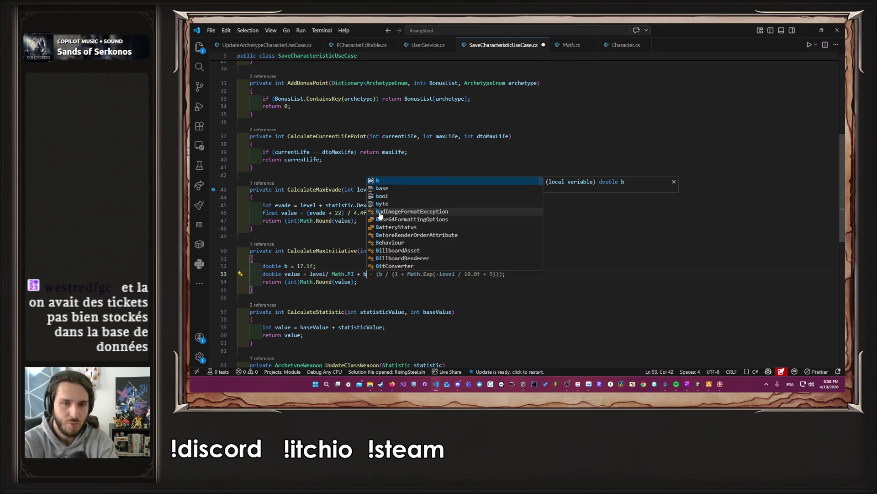
key(ctrl+s)
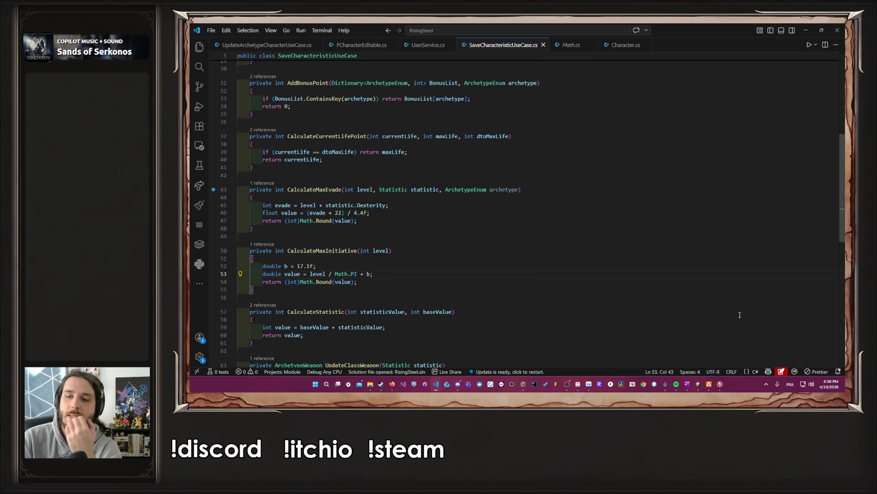
- Switch to Unity and restart play mode with the recompiled scripts
click(699, 383)
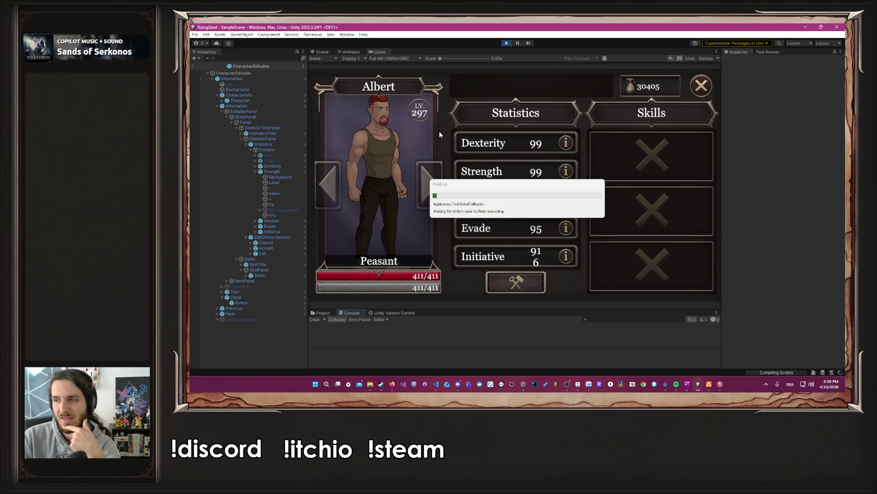
click(507, 42)
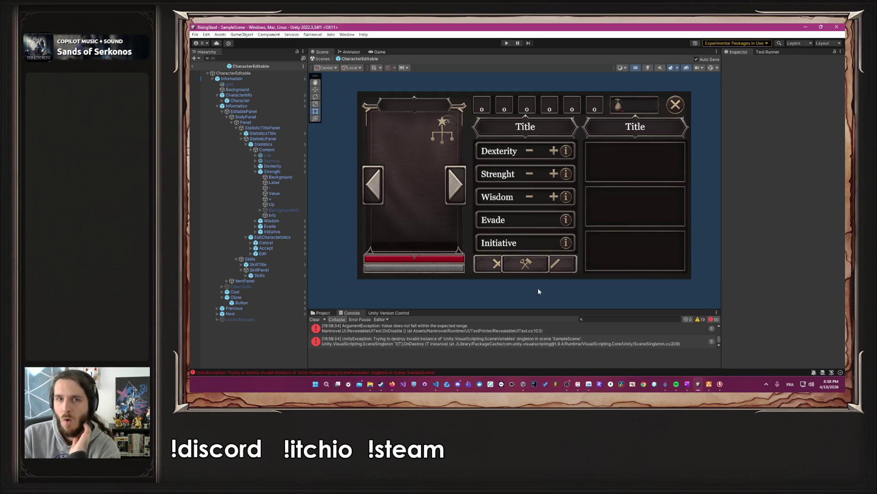
click(507, 43)
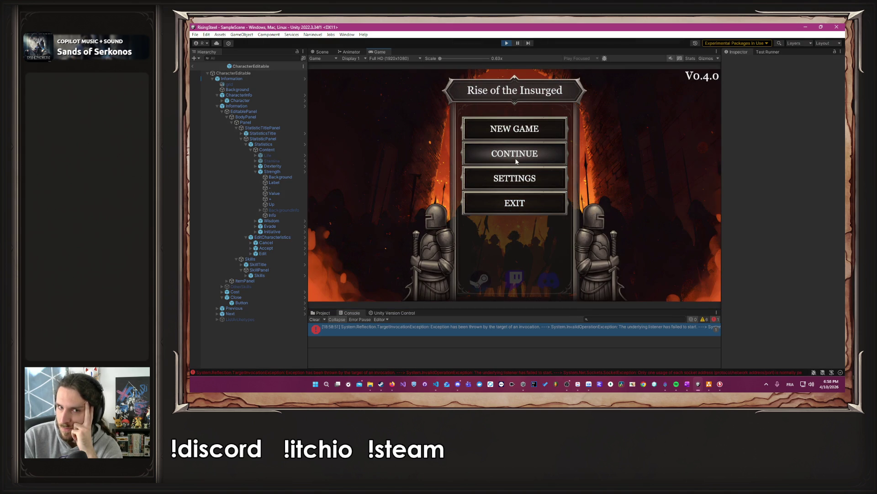
- Start a new game, submit the character name and pick a character
click(517, 129)
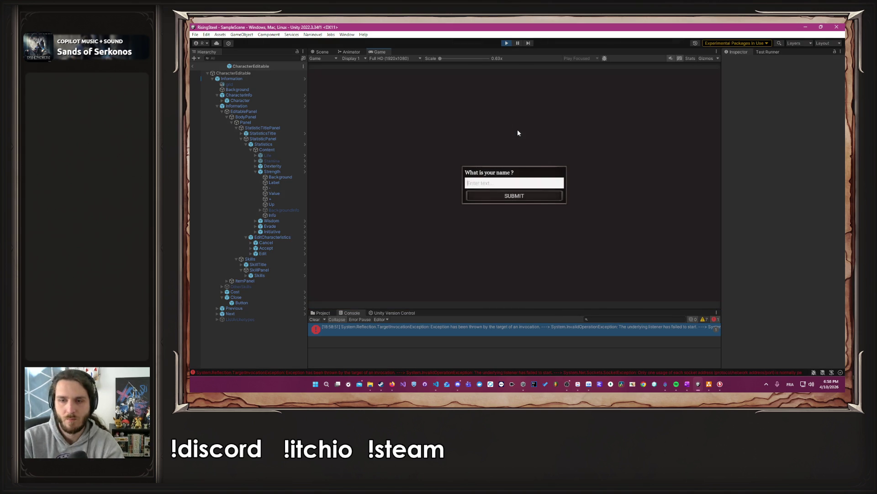
text(Albert)
key(Return)
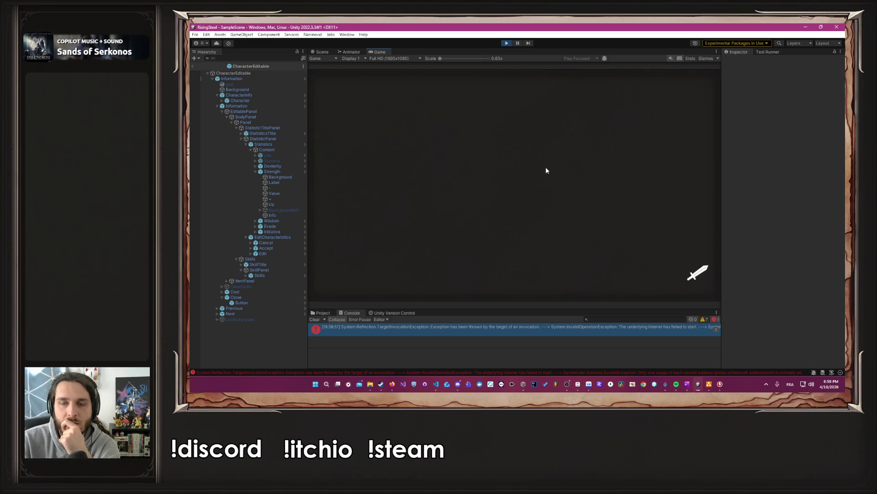
click(591, 123)
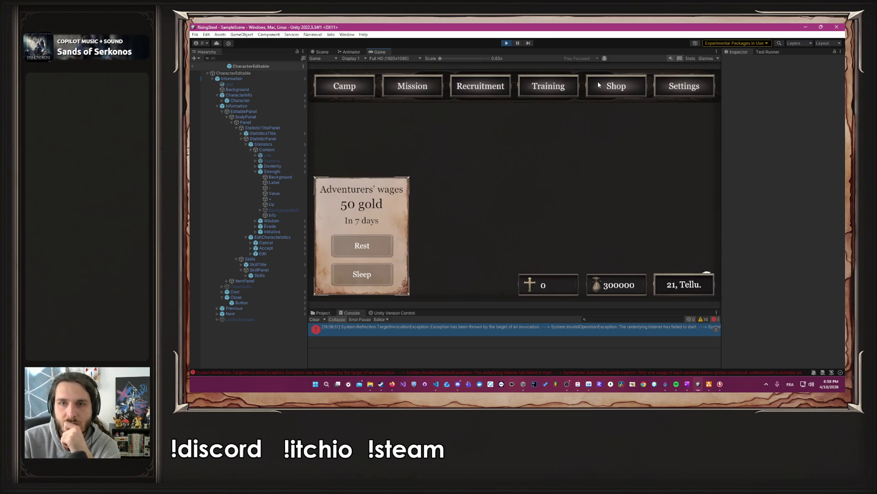
- In Training, raise Dexterity, Strength and Wisdom to 99 and commit them
click(598, 85)
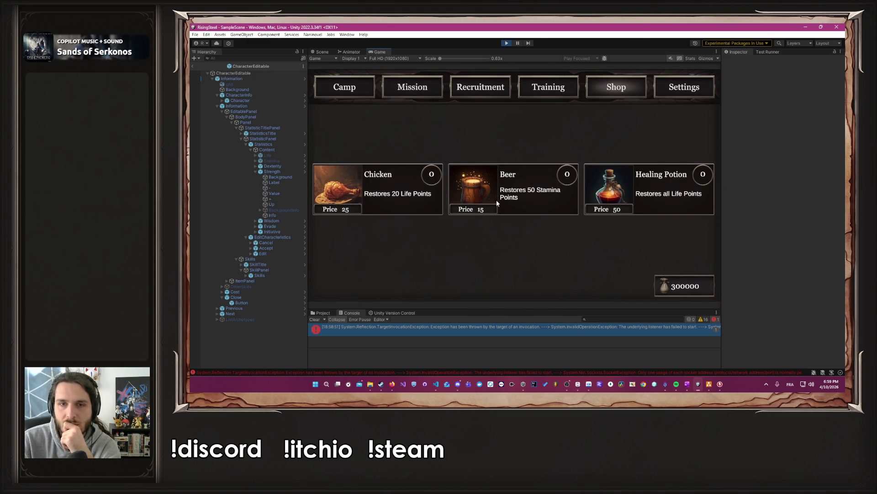
click(549, 93)
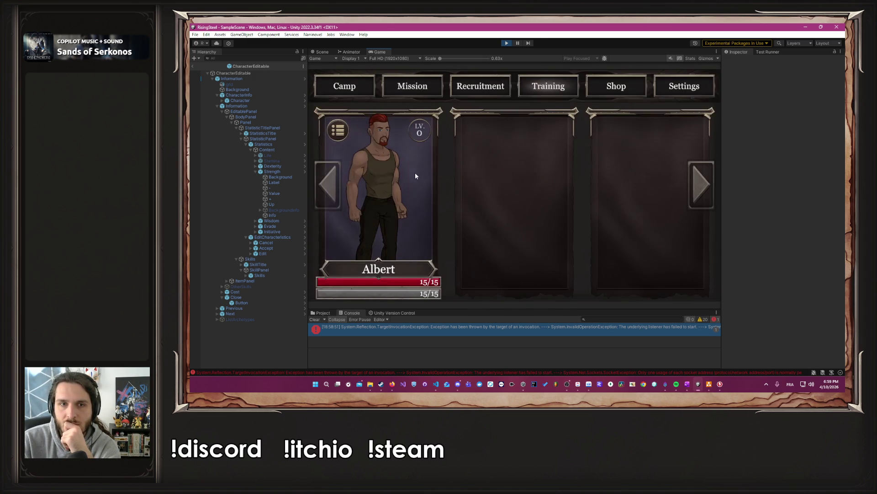
click(500, 281)
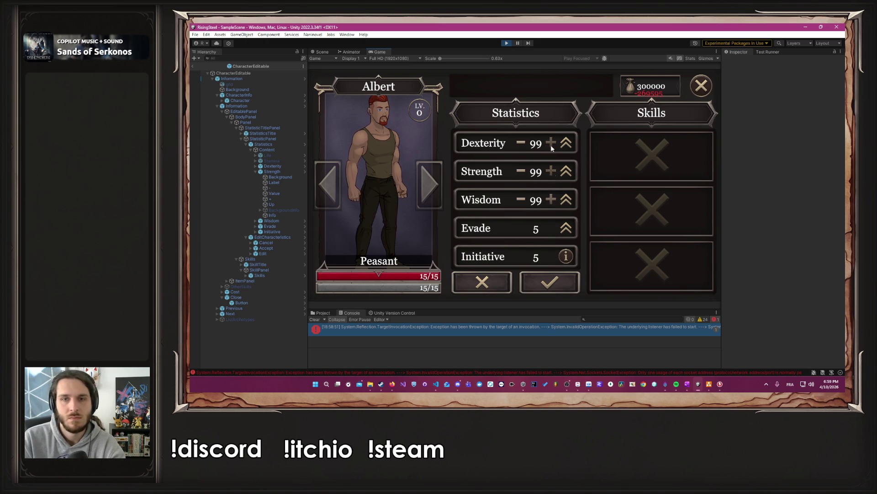
click(551, 282)
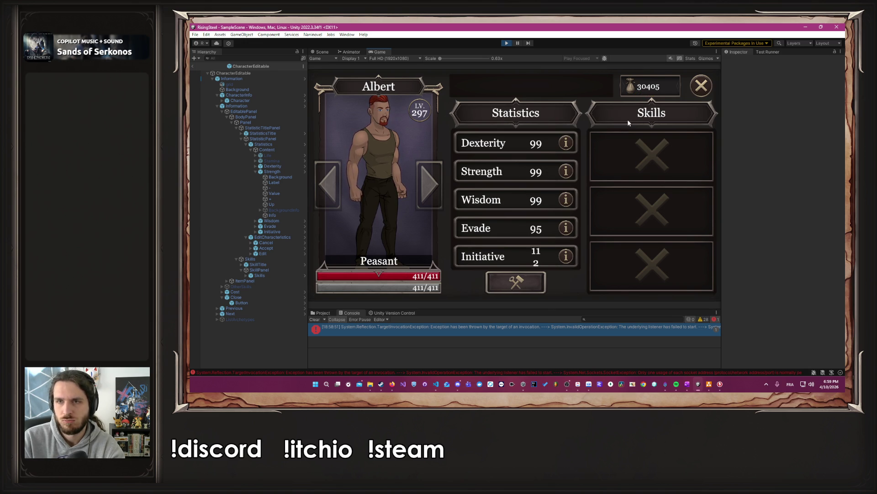
click(436, 384)
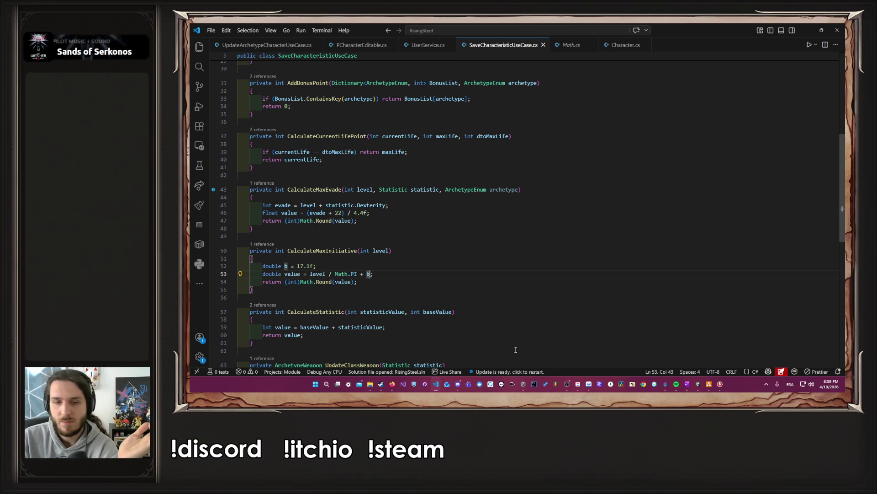
- In GeoGebra, plot the line through (5, 0) and (100, 297) beside y = 3.1415926535898x − 17.1
mouse_move(392, 384)
click(448, 360)
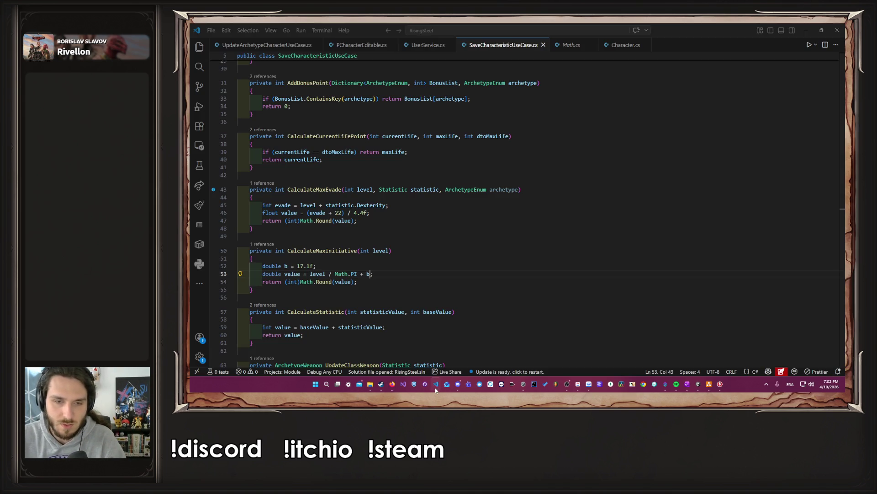
click(436, 384)
- Rewrite line 53 as (level + b) / Math.PI and save SaveCharacteristicUseCase.cs
click(326, 273)
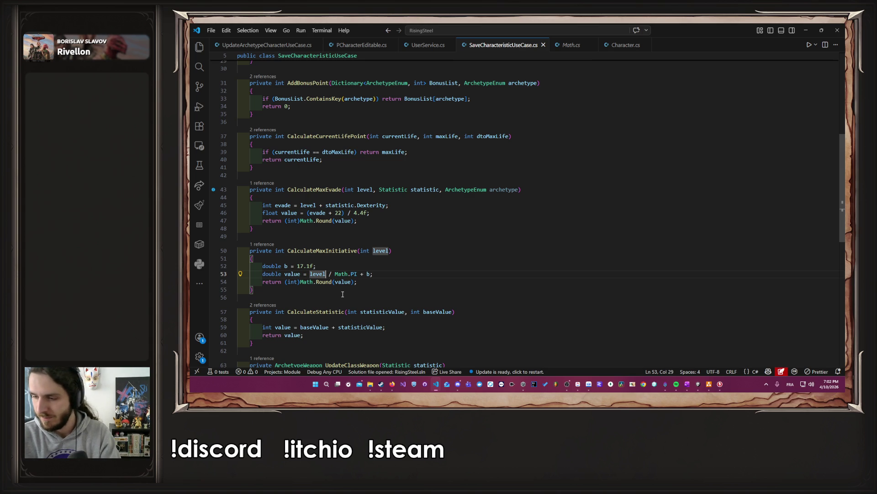
text(+)
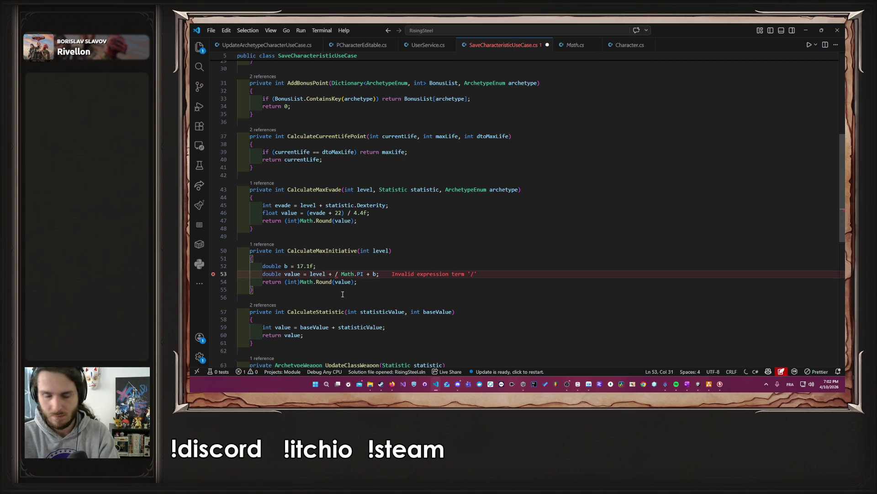
key(ctrl+z)
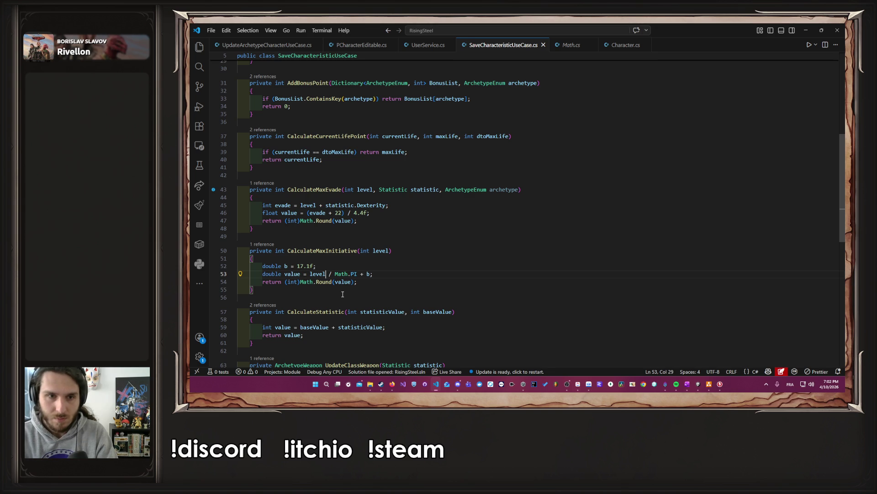
text(+ )
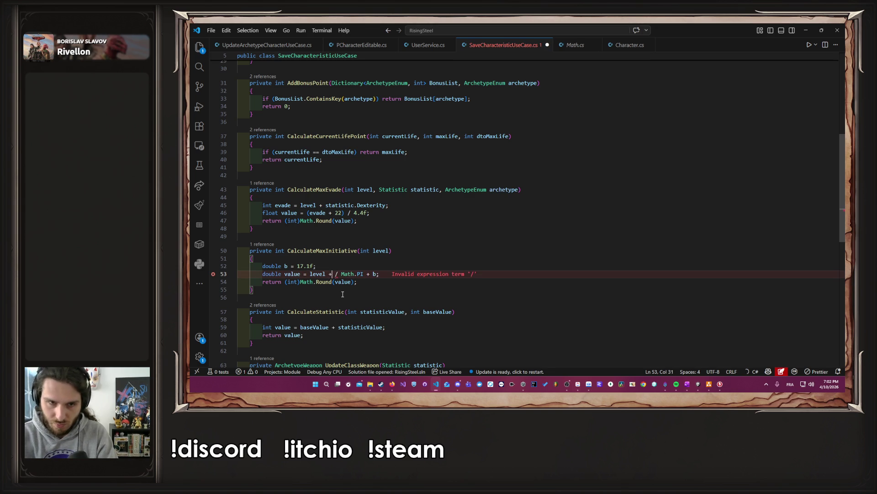
text(b))
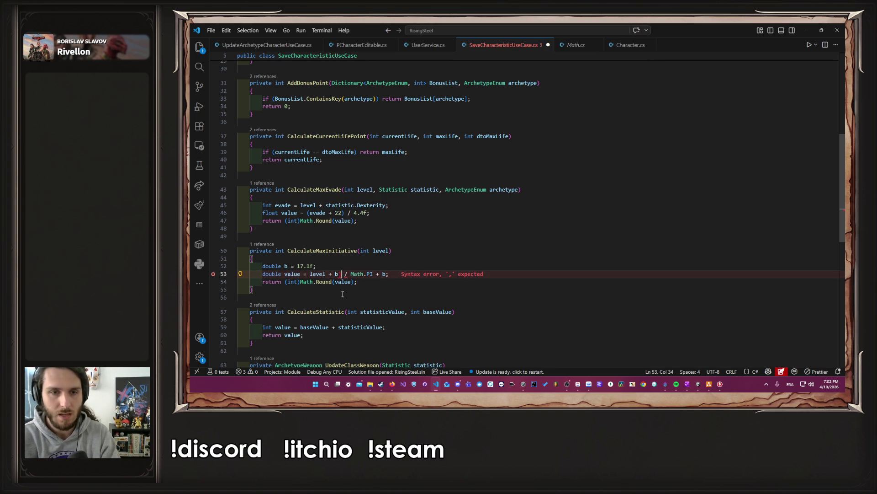
key(ctrl+Left)
key(ctrl+Left)
key(ctrl+Left)
key(Tab)
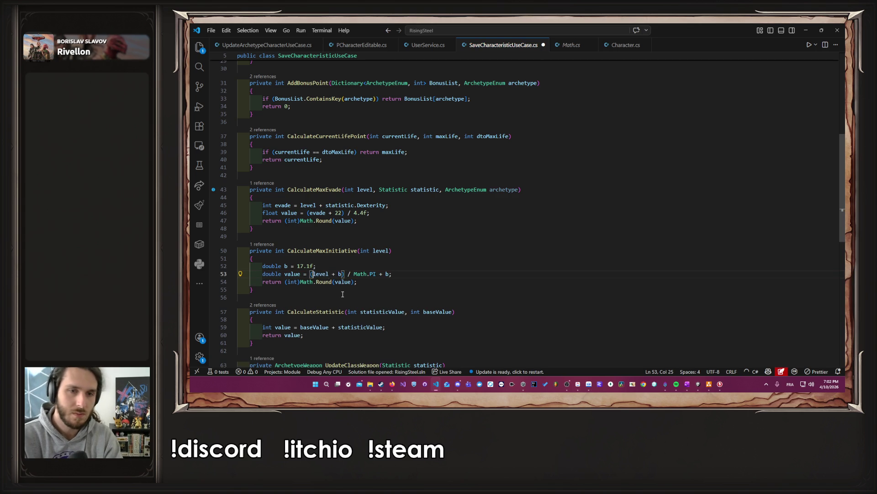
key(shift+End)
key(Delete)
key(ctrl+s)
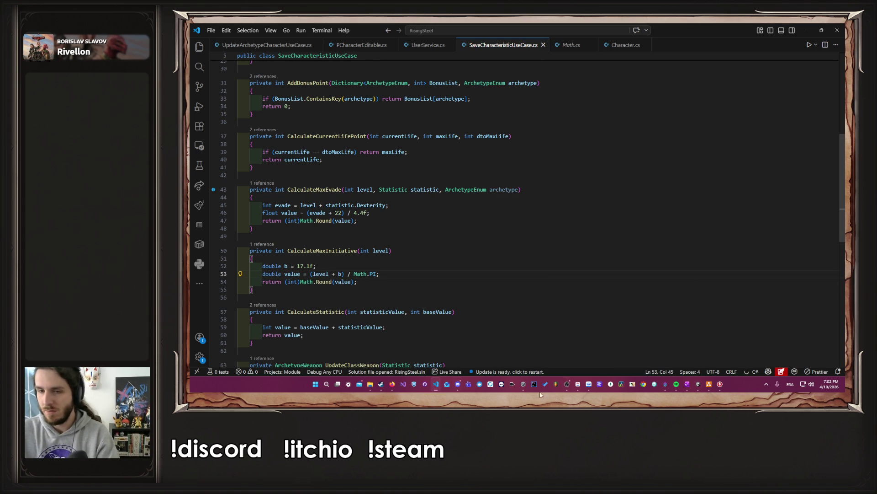
click(698, 384)
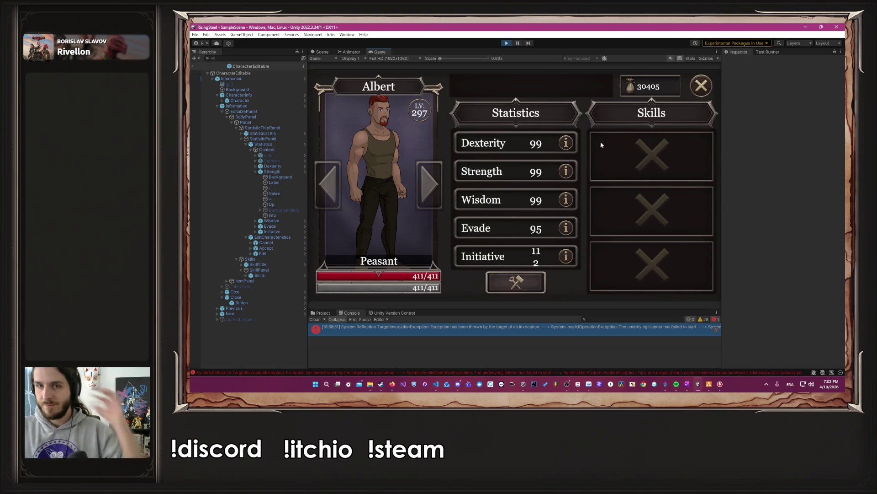
- Restart Unity play mode with the new initiative code and clear the console errors
click(510, 42)
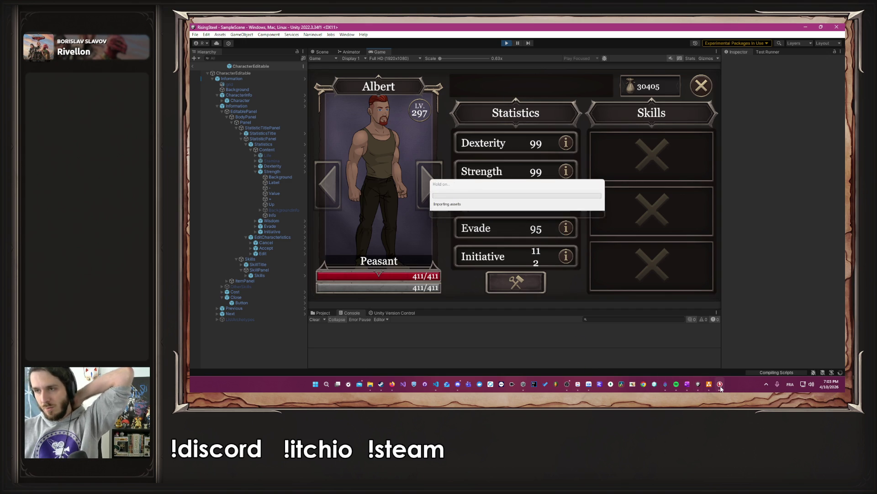
click(505, 43)
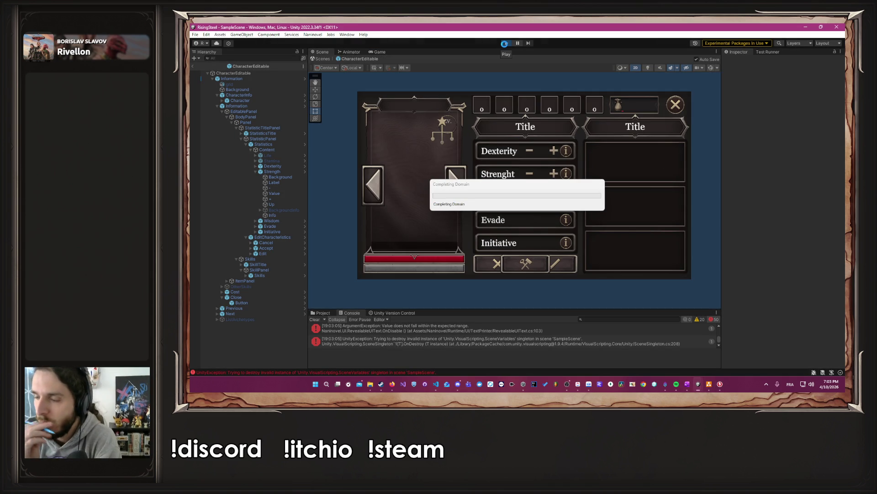
click(504, 44)
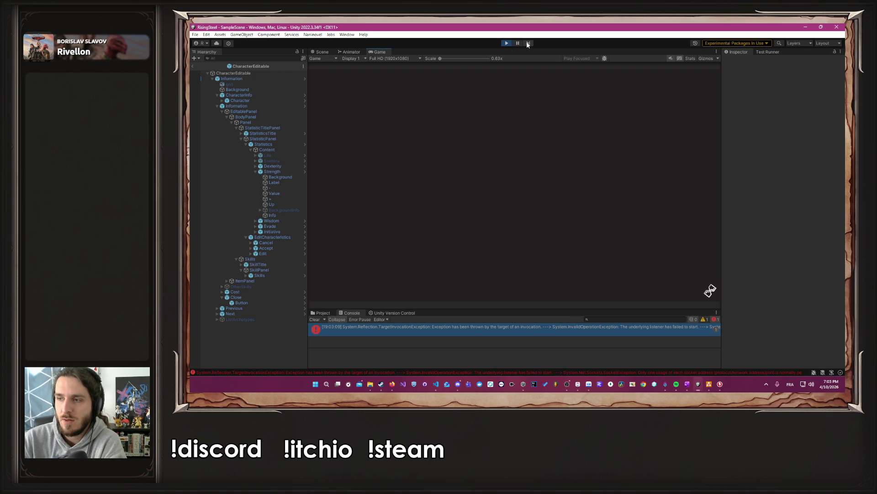
click(315, 319)
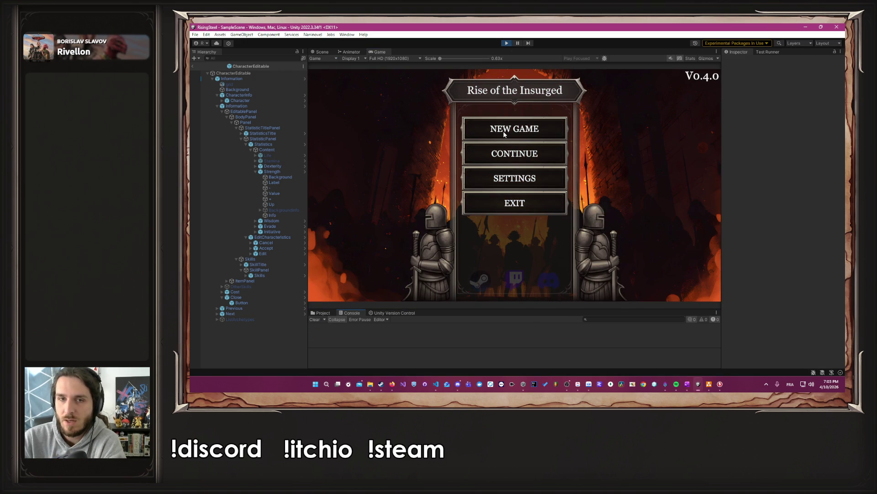
- Start a new game and submit a character name to reach the camp
click(504, 133)
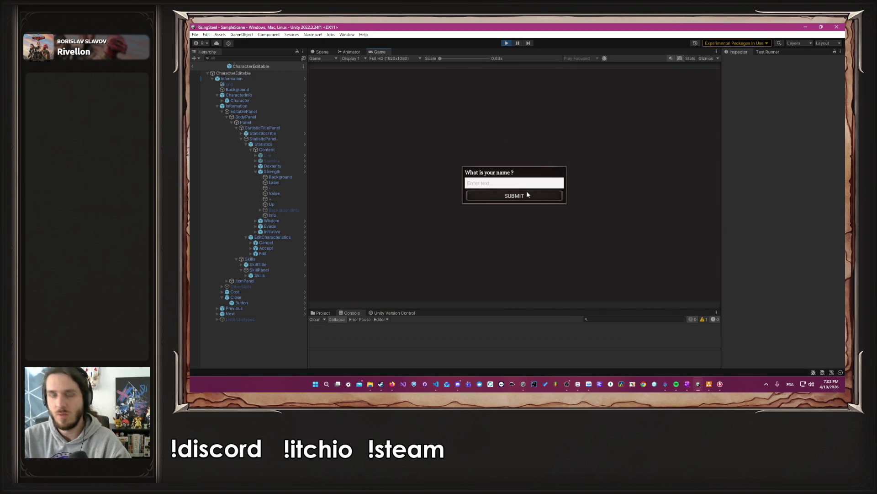
text(AlbertS)
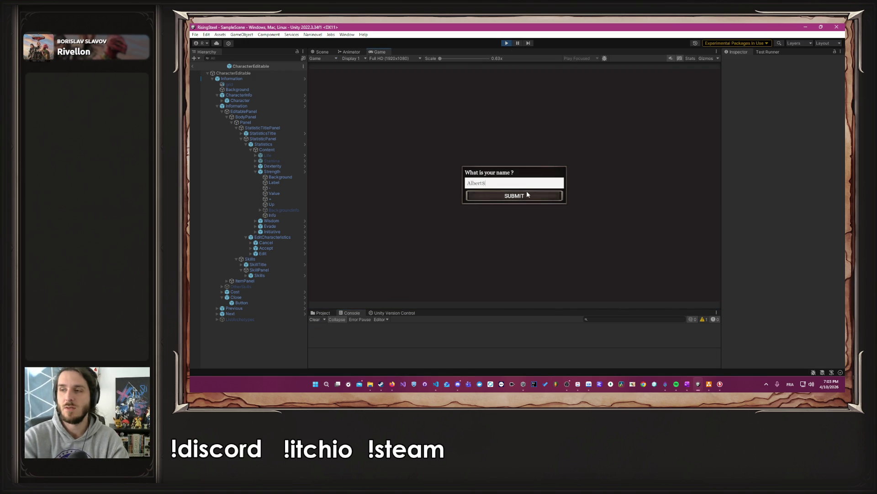
click(527, 194)
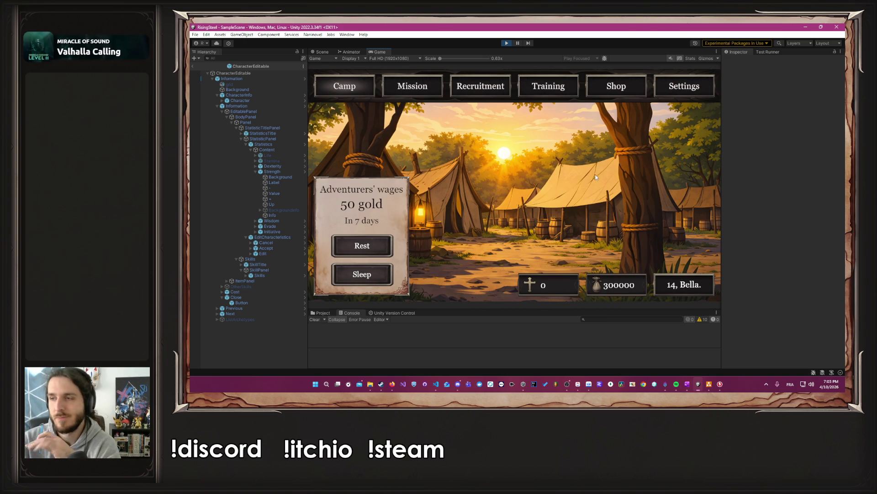
- Open Albert's character card from the training page and put his stats into edit mode
click(572, 95)
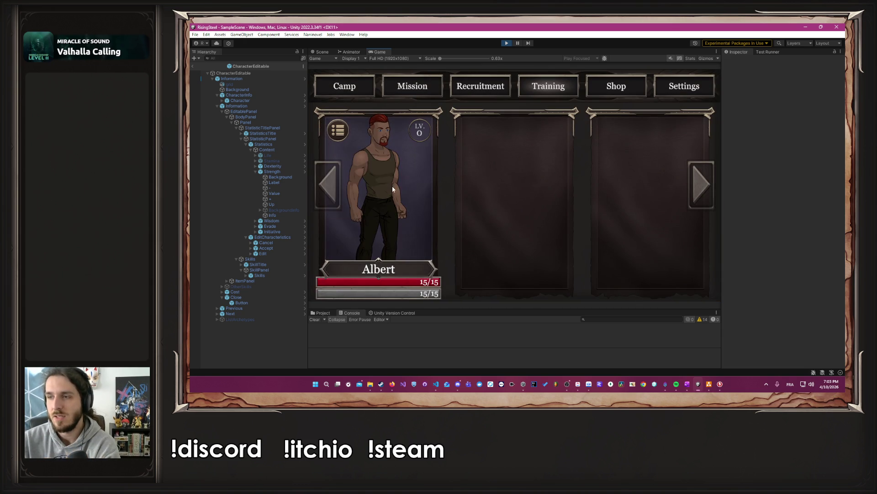
click(392, 189)
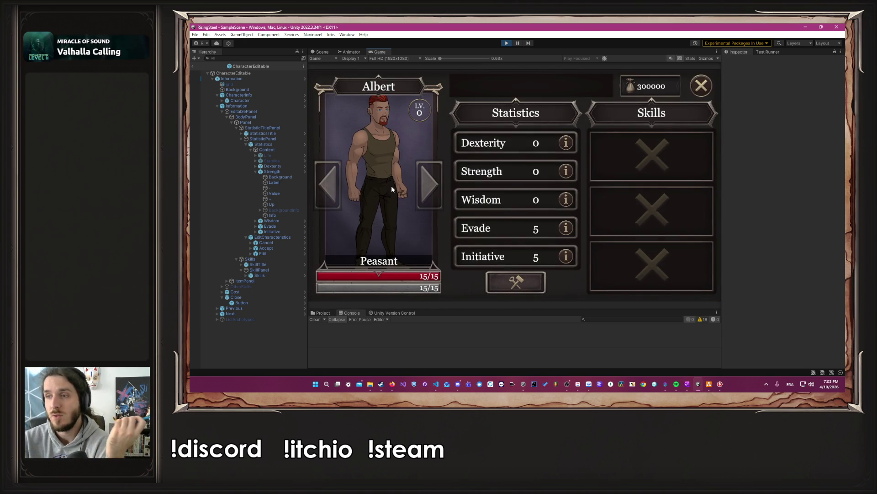
click(515, 282)
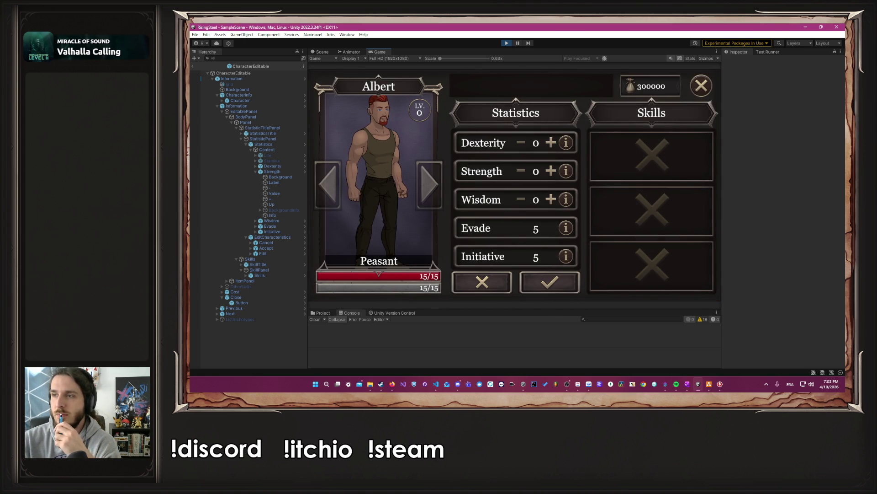
- Raise Albert's Dexterity, Strength and Wisdom to the 99 maximum and commit, reaching level 297
click(551, 199)
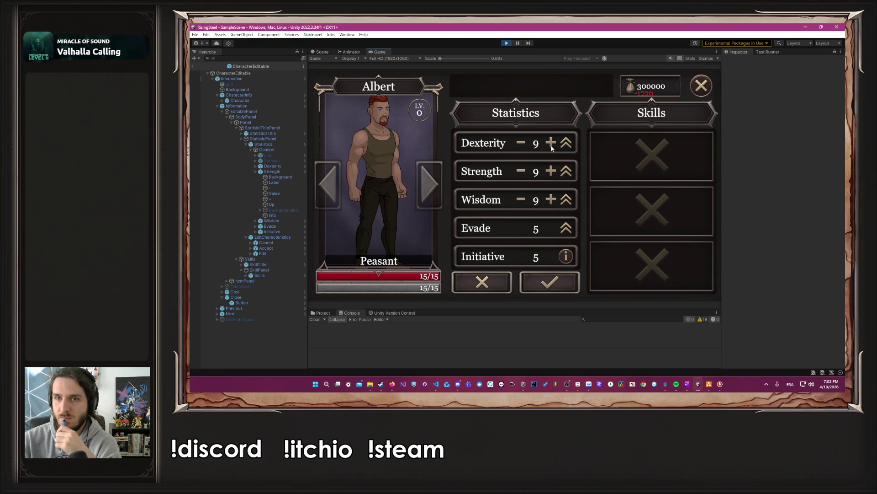
click(552, 174)
click(552, 174)
click(552, 173)
click(552, 174)
click(552, 174)
click(552, 174)
click(553, 174)
click(552, 146)
click(551, 144)
click(552, 145)
click(552, 144)
click(551, 145)
click(551, 201)
click(551, 200)
click(551, 200)
click(550, 200)
click(550, 201)
click(550, 201)
click(550, 201)
click(550, 201)
click(550, 201)
click(550, 201)
click(550, 202)
click(550, 201)
click(551, 202)
click(551, 201)
click(550, 201)
click(550, 201)
click(551, 201)
click(550, 201)
click(550, 201)
click(550, 202)
click(552, 145)
click(552, 145)
click(551, 145)
click(552, 145)
click(551, 145)
click(552, 145)
click(552, 145)
click(551, 145)
click(552, 147)
click(552, 146)
click(552, 146)
click(551, 146)
click(551, 146)
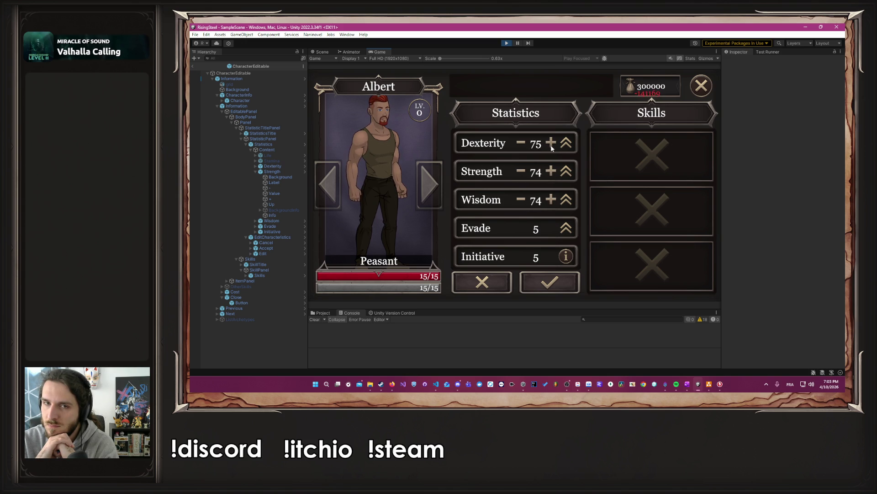
click(551, 201)
click(551, 201)
click(551, 201)
click(550, 201)
click(551, 201)
click(551, 201)
click(551, 201)
click(551, 201)
click(551, 201)
click(551, 201)
click(551, 202)
click(551, 201)
click(550, 201)
click(551, 201)
click(551, 201)
click(550, 202)
click(551, 202)
click(550, 202)
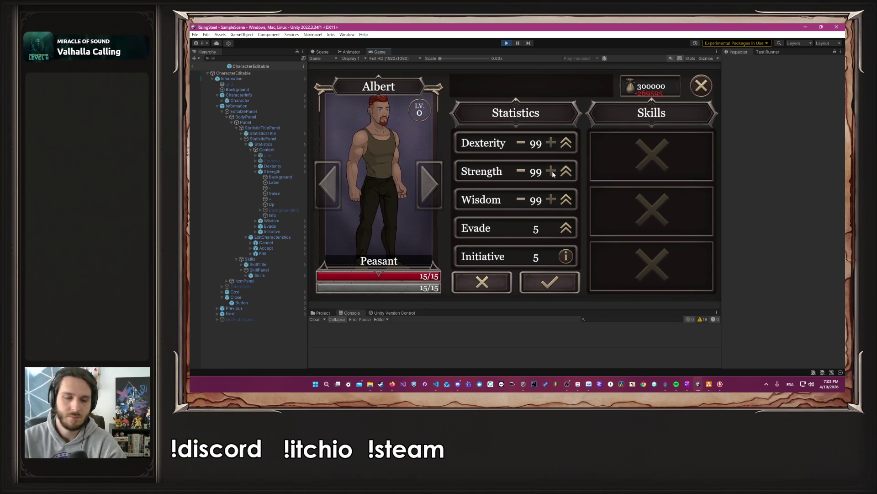
click(556, 286)
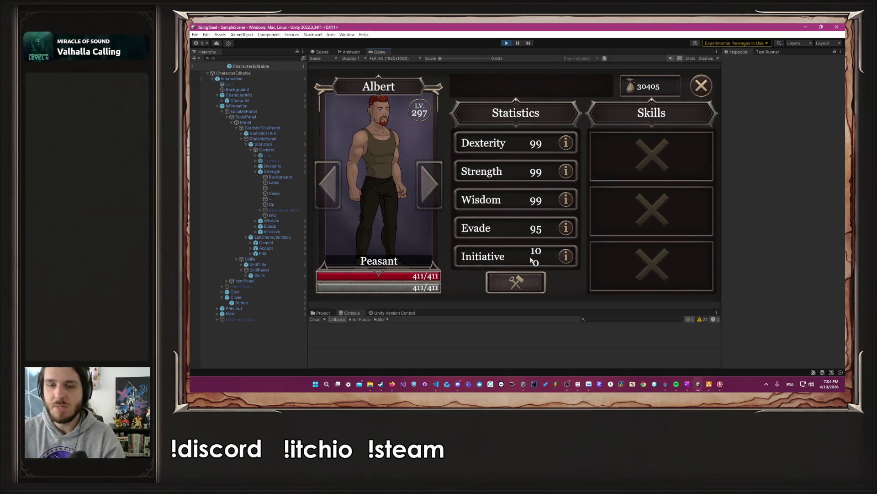
- Exit play mode and show the StatisticPanel object in the Inspector
click(507, 44)
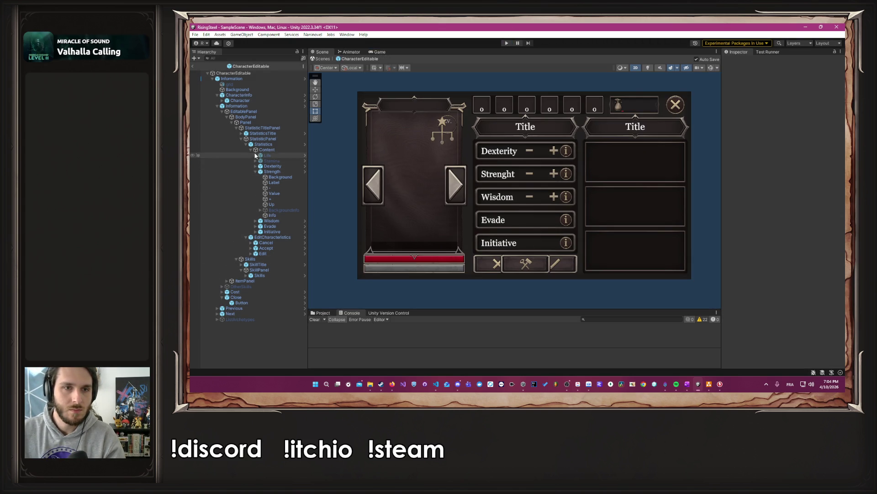
click(239, 140)
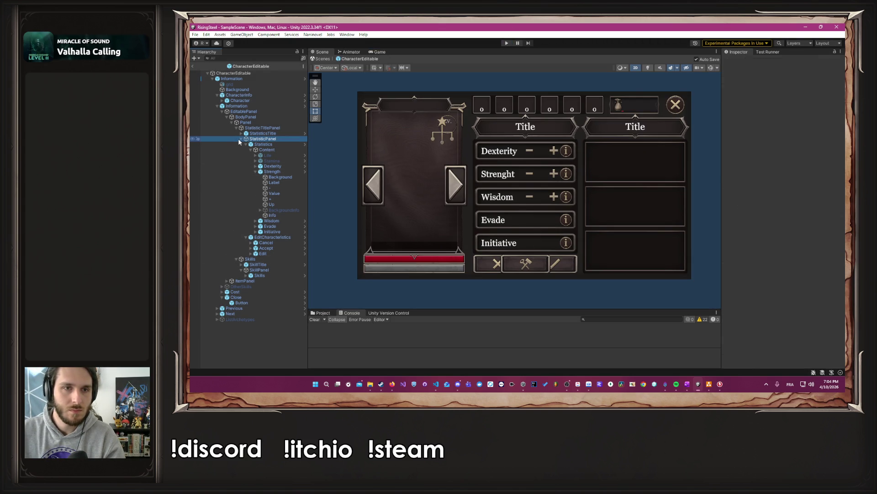
click(250, 151)
click(250, 151)
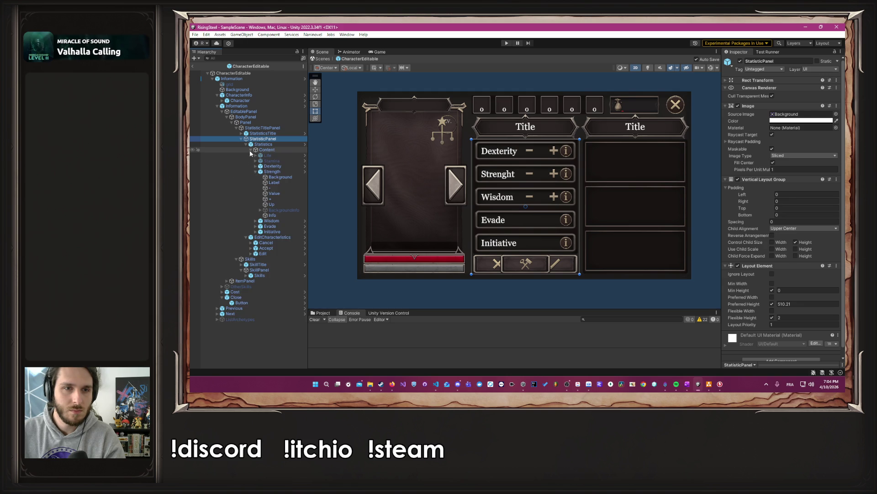
- Enter 100 in the Initiative Value text and widen its rect so it fits on one line, then save
click(255, 172)
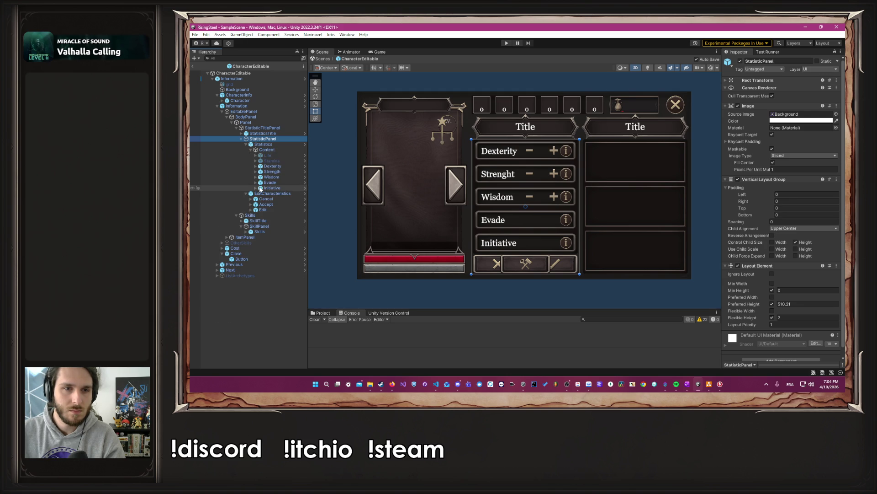
click(256, 187)
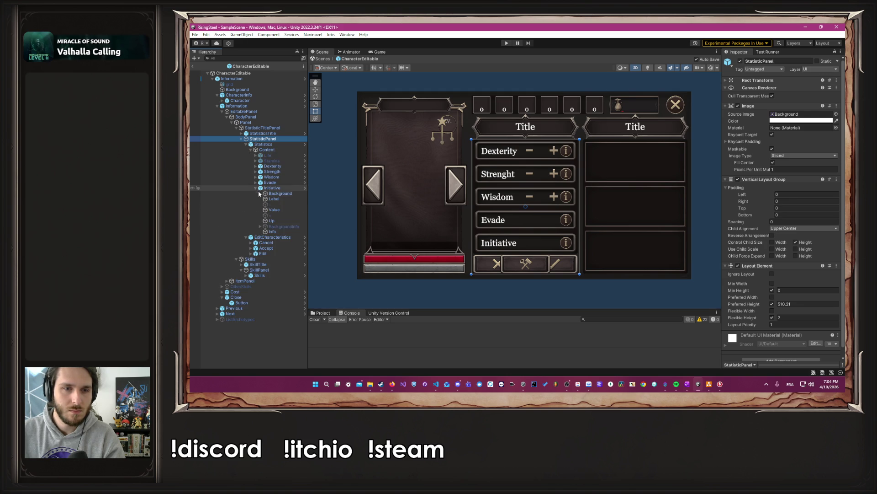
click(281, 209)
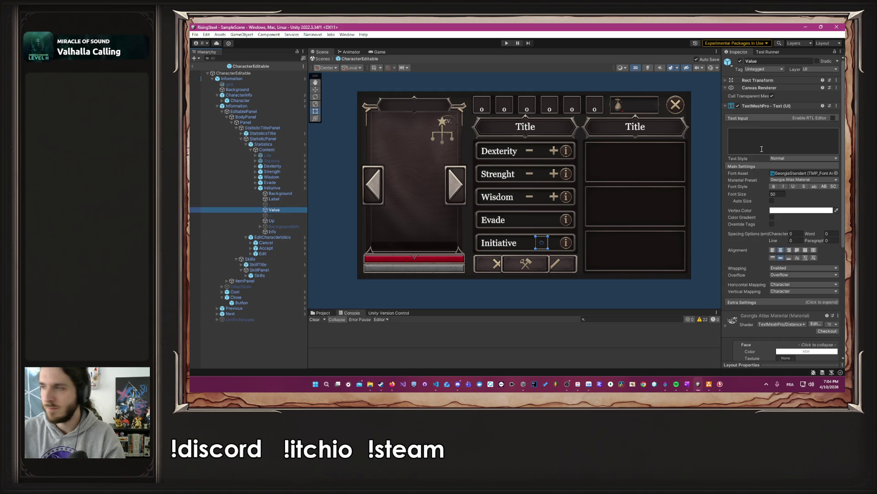
click(767, 136)
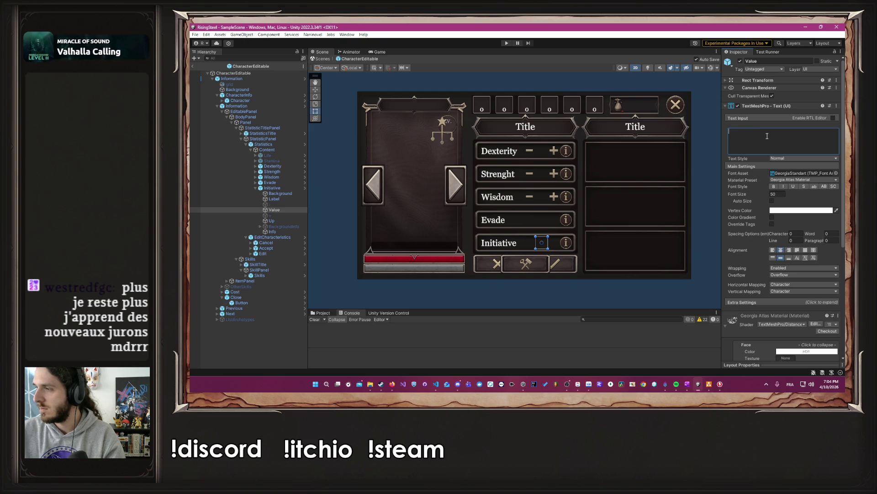
text(100)
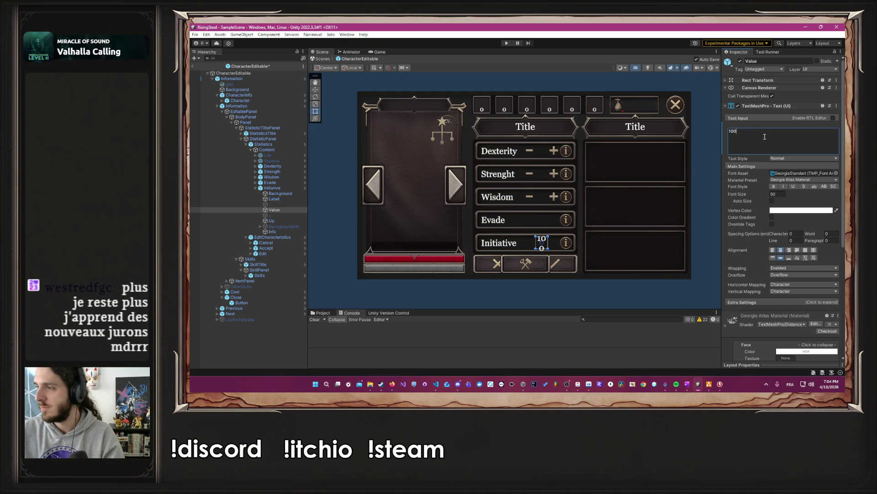
scroll(590, 248, up, 5)
drag(538, 225, 547, 225)
key(ctrl+s)
scroll(545, 225, down, 3)
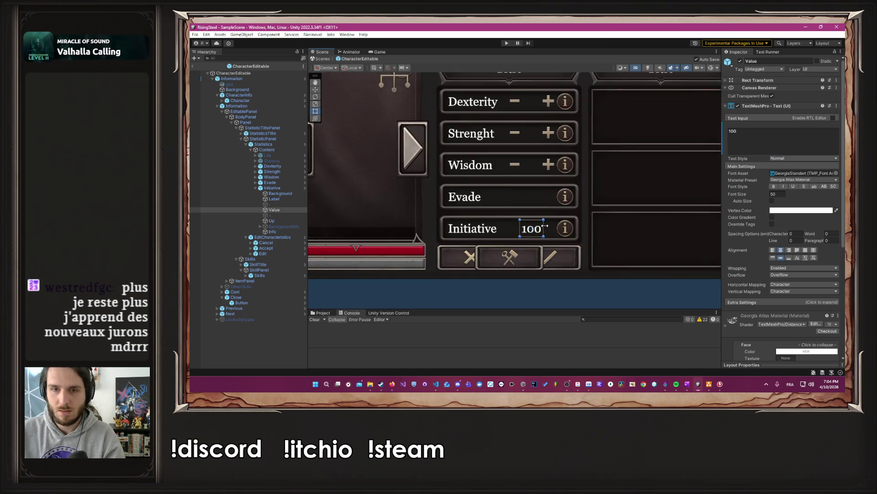
scroll(546, 229, down, 5)
click(556, 277)
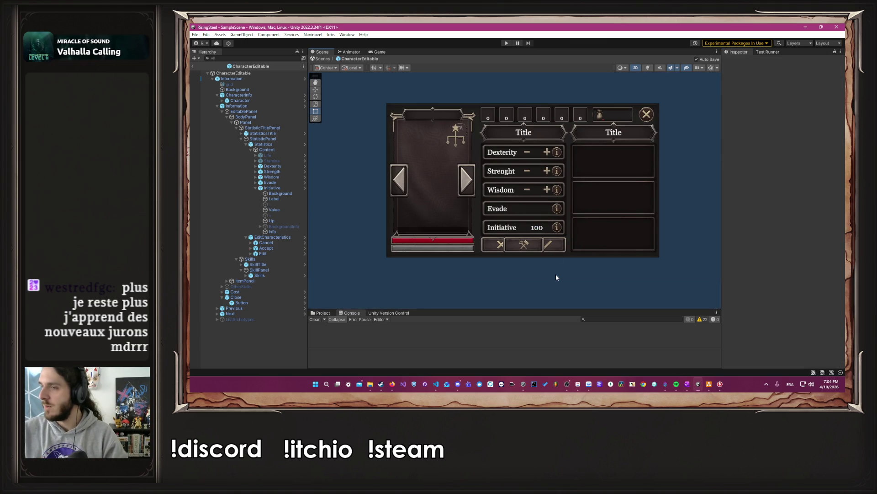
- Delete the 100 sample text from the Initiative Value, leaving it empty, and start the game
click(279, 210)
double_click(733, 131)
key(BackSpace)
click(697, 234)
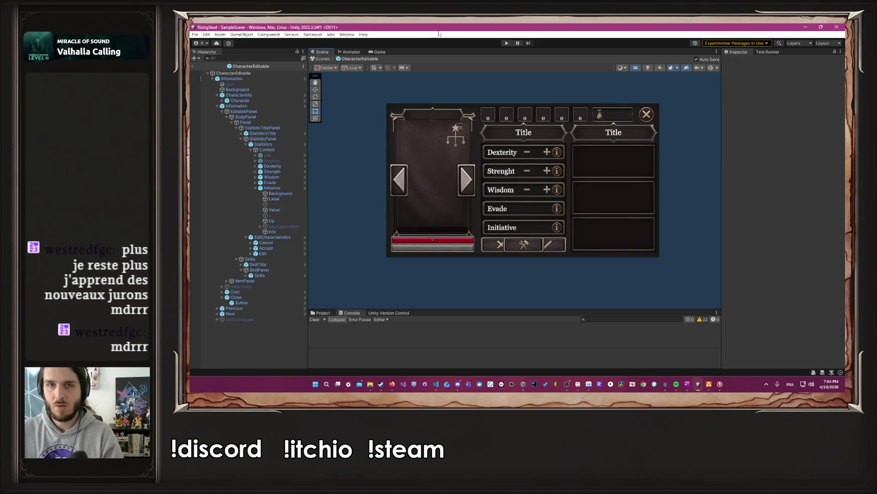
click(507, 42)
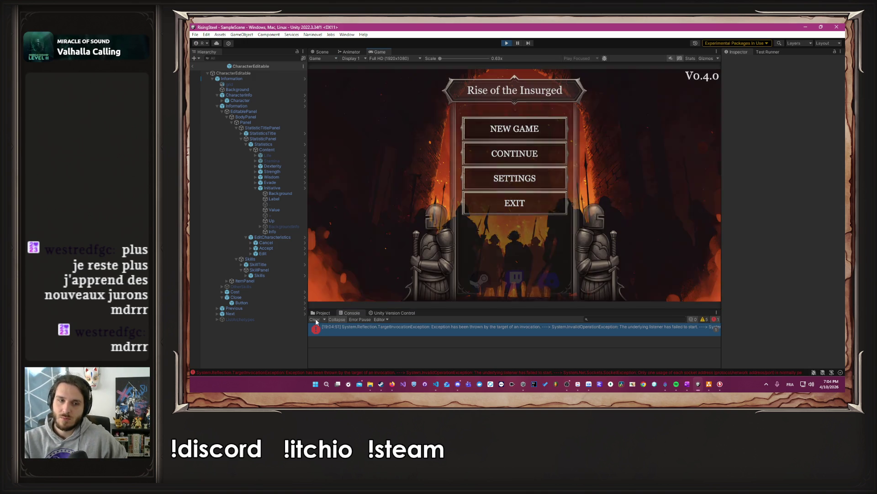
- Start a new game, enter the camp, and open Albert's statistics in edit mode
click(510, 129)
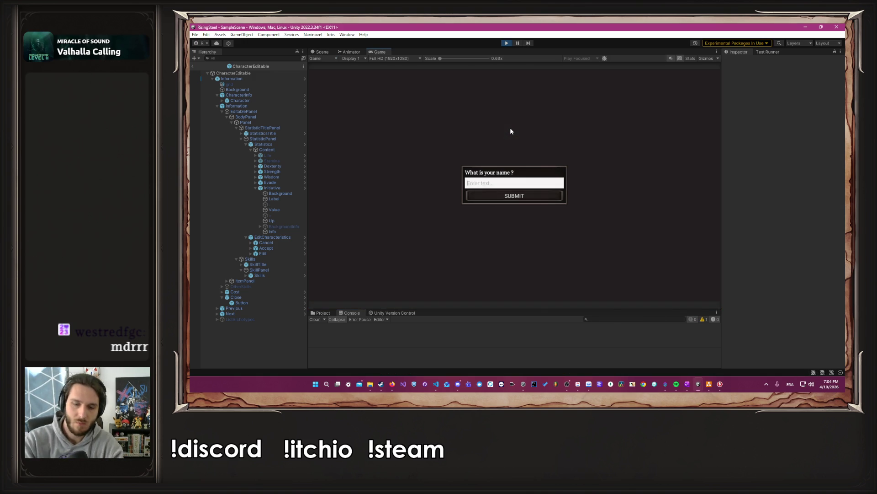
text(Albert)
key(Return)
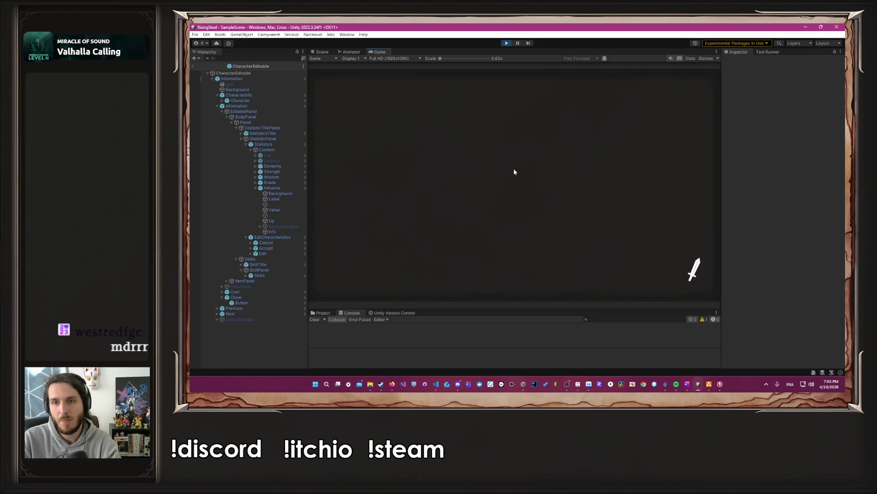
click(593, 168)
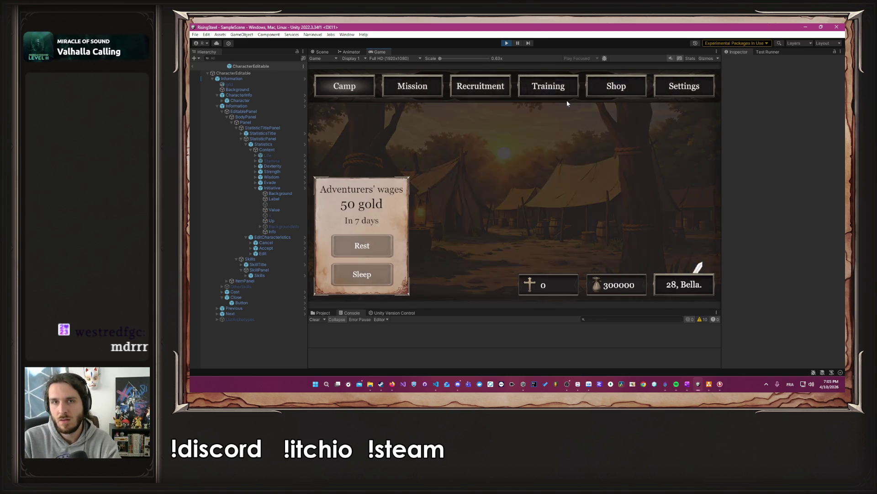
click(421, 196)
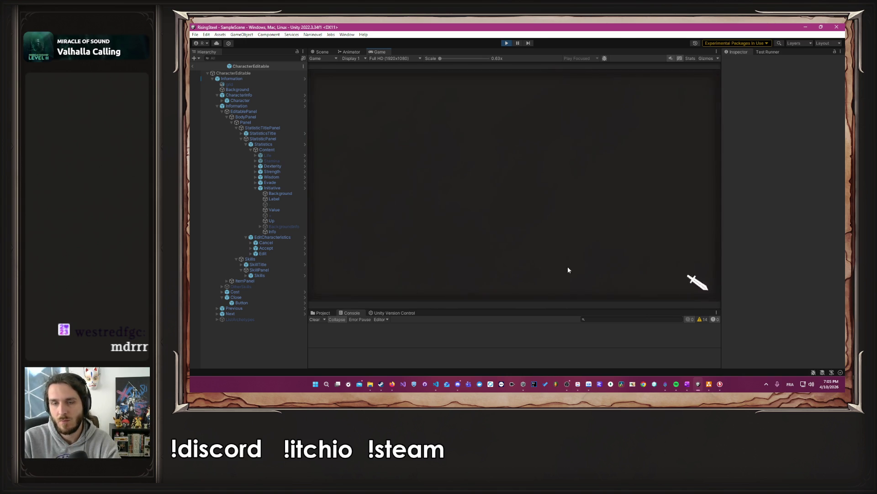
click(517, 285)
- Raise Albert's Strength point by point to 10, reaching level 10
click(551, 171)
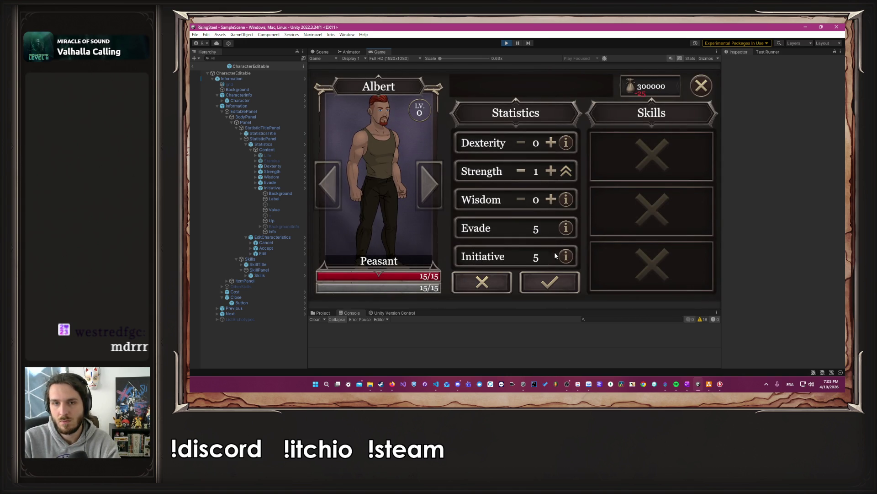
click(553, 282)
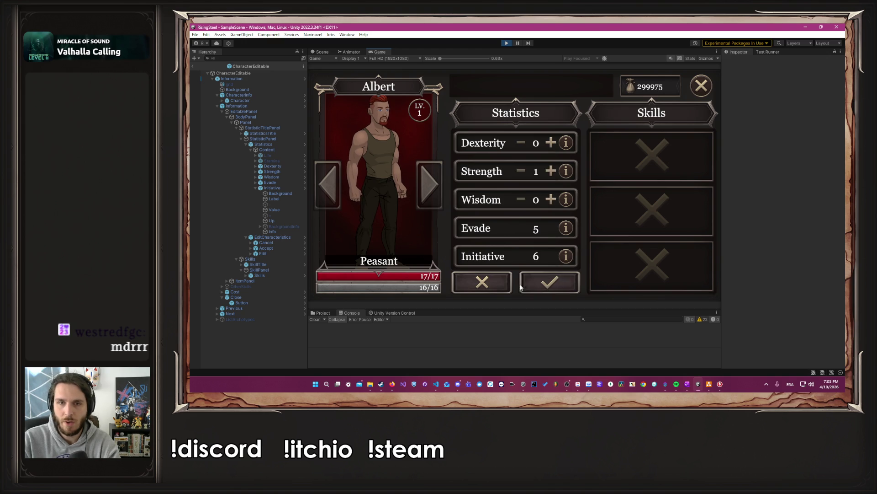
click(551, 171)
click(550, 282)
click(551, 171)
click(563, 275)
click(549, 172)
click(550, 172)
click(550, 172)
click(550, 172)
click(550, 172)
click(550, 171)
click(550, 172)
click(562, 282)
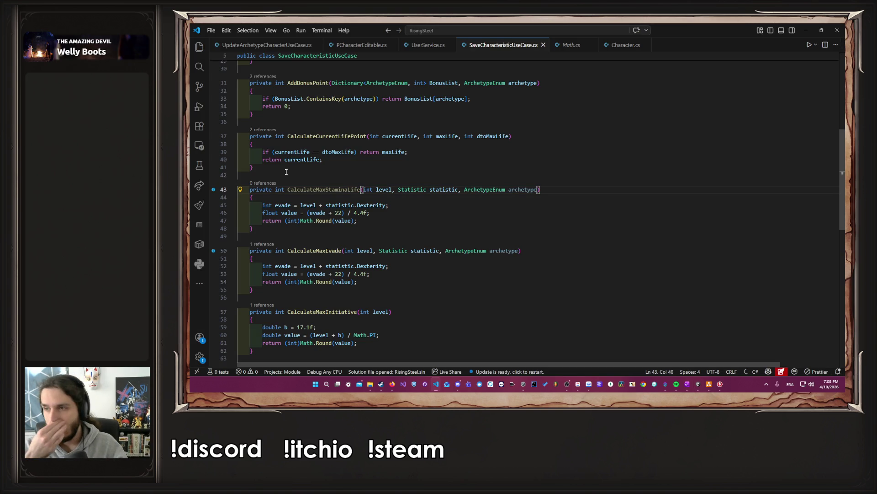
- Change CalculateMaxStaminaLife's Statistic parameter to 'int statistic' and save
key(ctrl+Right)
key(ctrl+Right)
key(ctrl+Right)
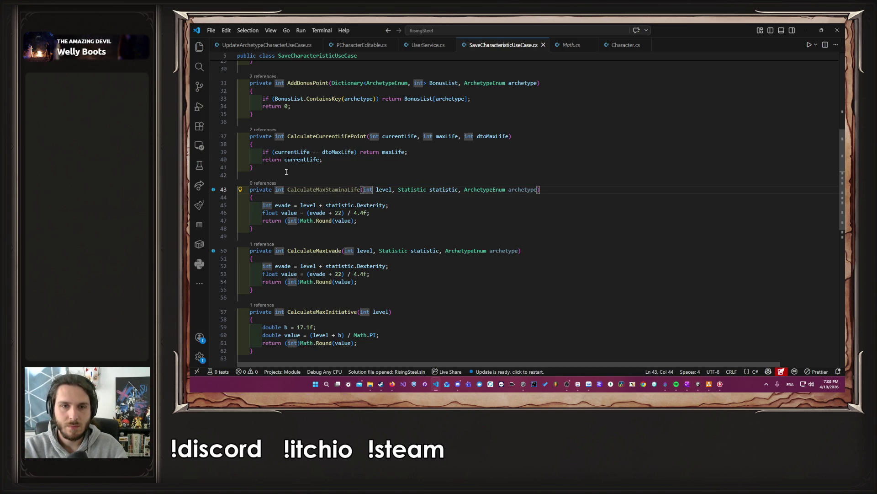
key(ctrl+d)
key(ctrl+shift+Right)
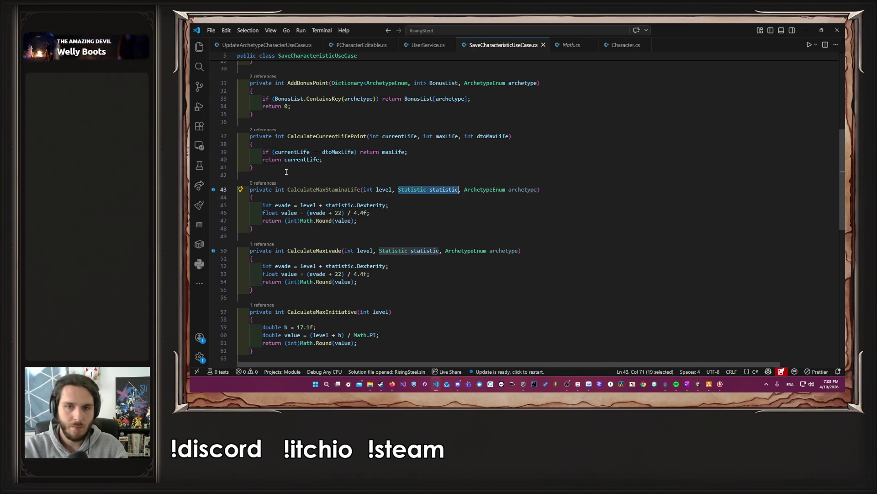
text(int stati)
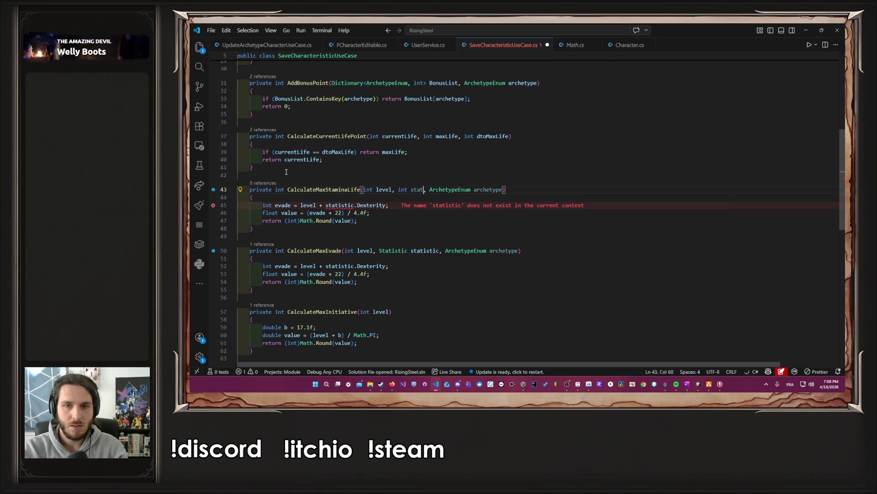
text(sc)
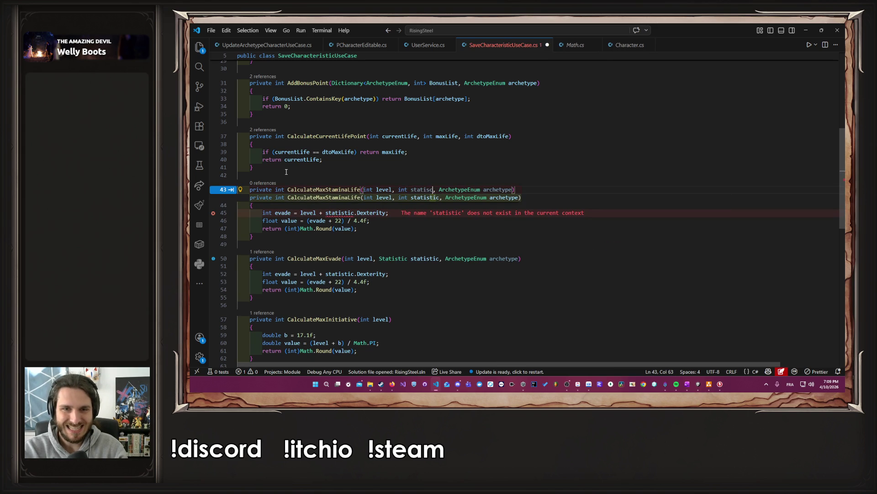
key(Tab)
key(ctrl+s)
key(Right)
key(Right)
key(Right)
- Remove the archetype parameter from CalculateMaxStaminaLife, CalculateMaxEvade and the CalculateMaxEvade call
key(ctrl+shift+Right)
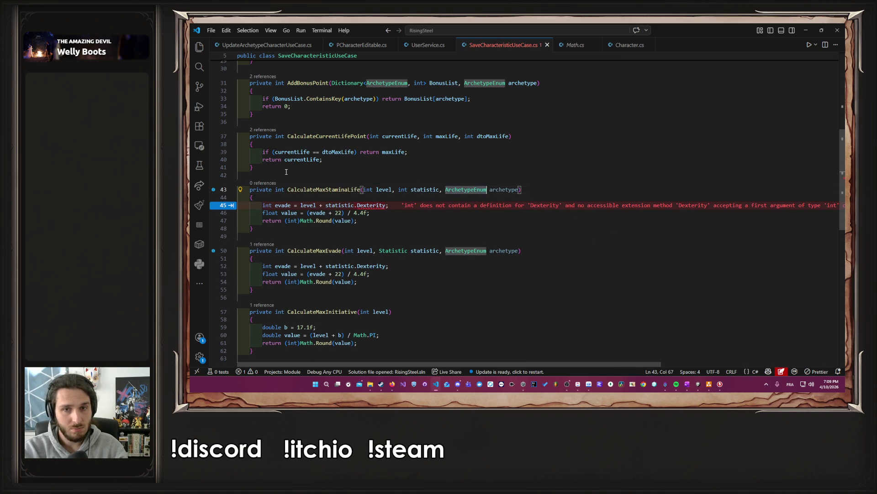
key(ctrl+shift+Right)
key(BackSpace)
key(BackSpace)
key(BackSpace)
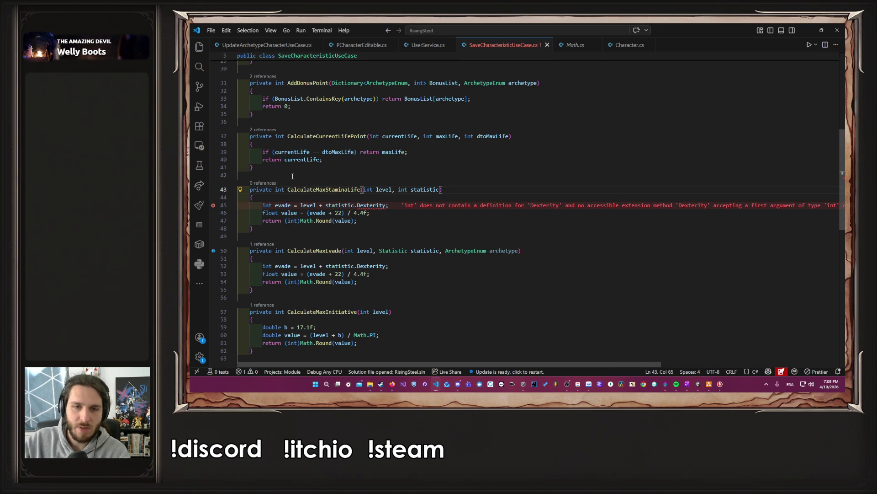
drag(522, 250, 438, 250)
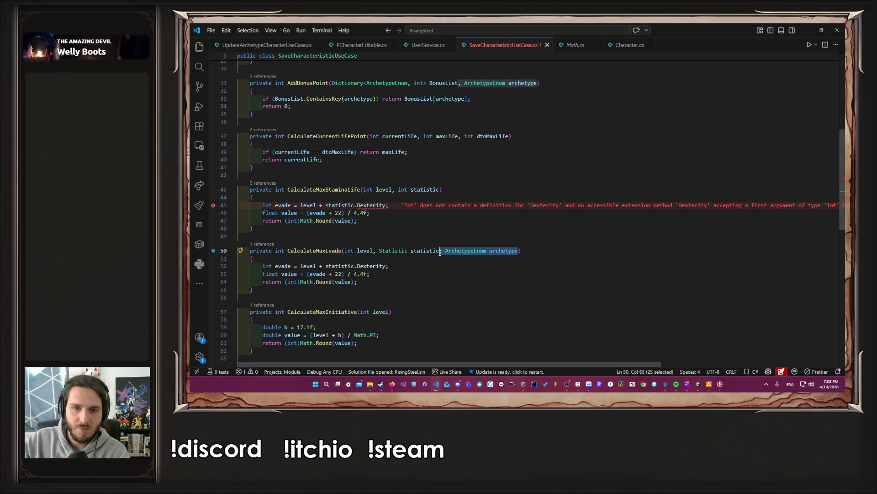
key(BackSpace)
key(ctrl+s)
scroll(439, 243, up, 7)
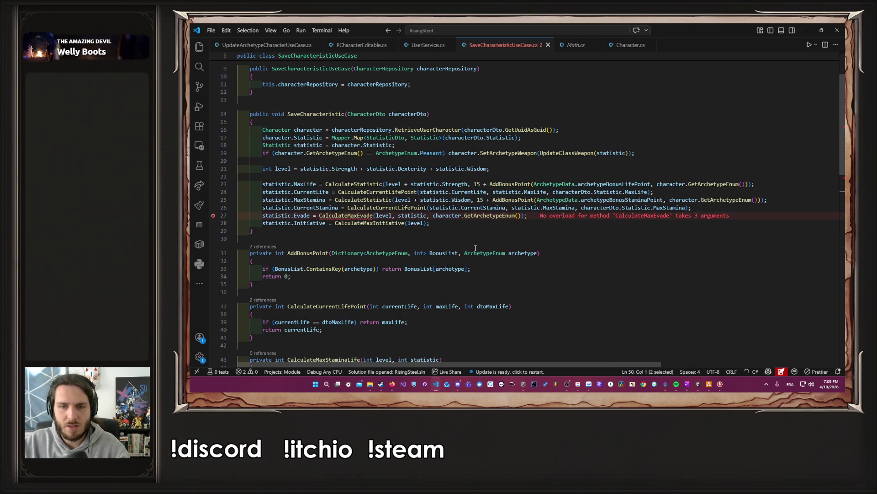
drag(521, 215, 429, 217)
key(BackSpace)
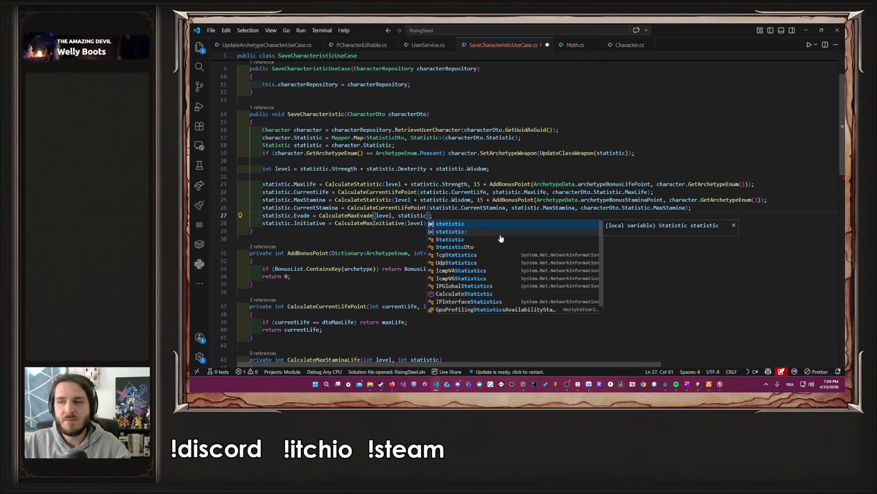
- Delete .Dexterity on line 45 so the line reads level + statistic
click(522, 192)
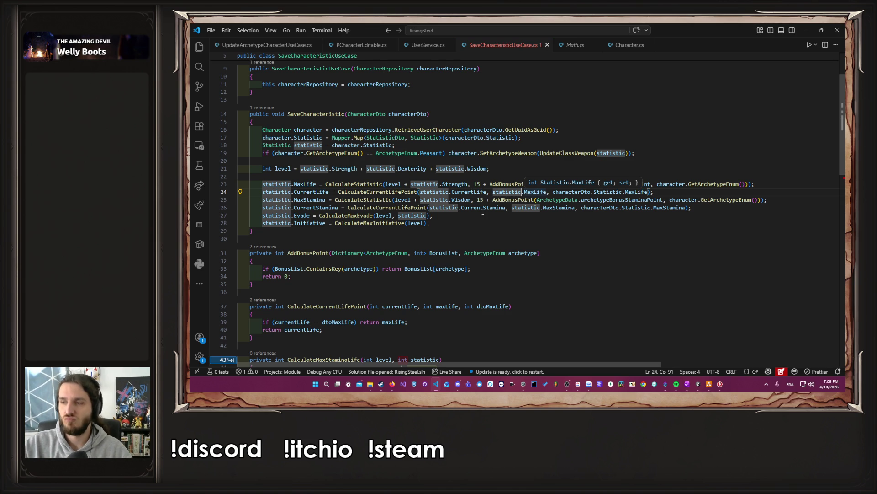
scroll(472, 173, down, 6)
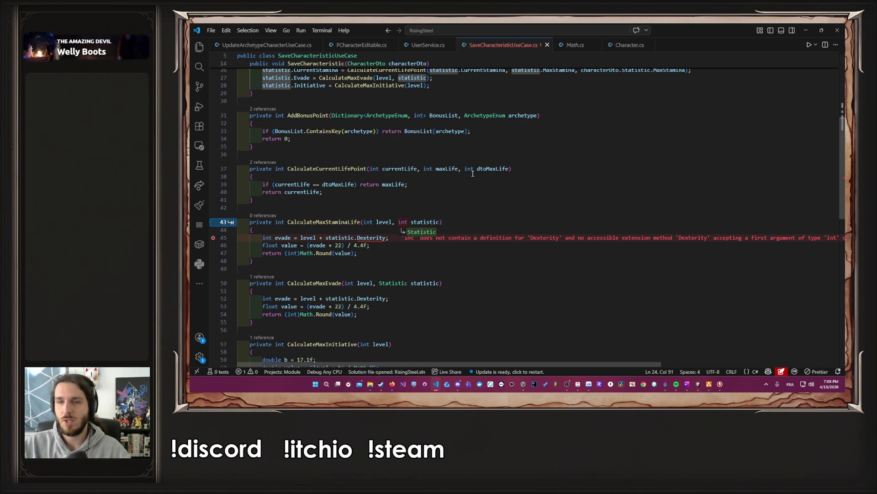
click(447, 224)
key(Escape)
double_click(385, 237)
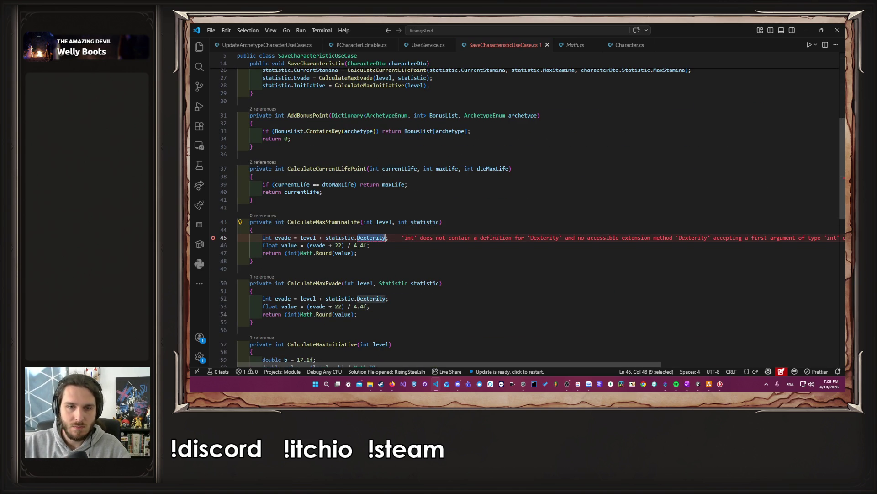
key(BackSpace)
key(BackSpace)
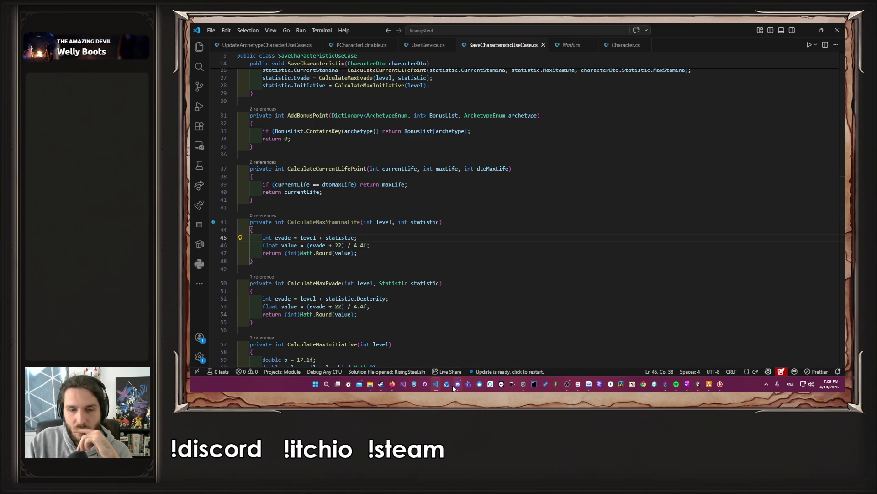
- Bring GeoGebra forward and inspect line f's definition in the algebra list
mouse_move(456, 388)
mouse_move(390, 386)
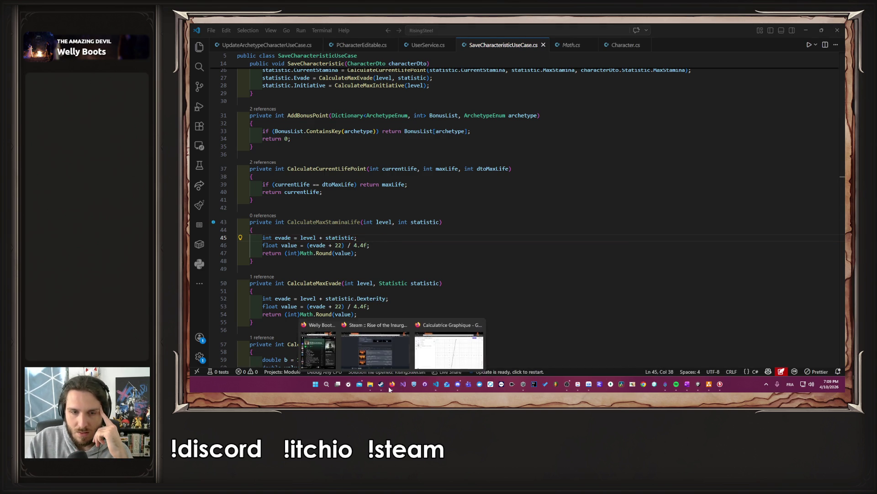
click(450, 347)
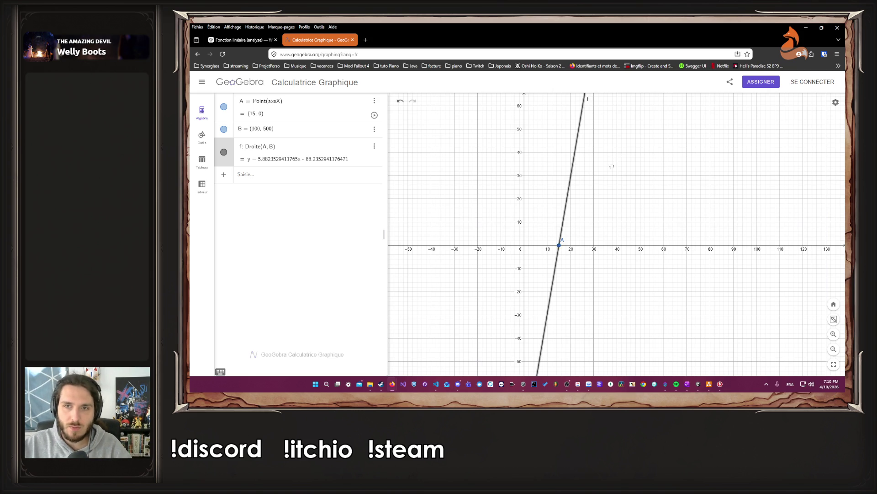
scroll(613, 158, up, 10)
scroll(619, 133, up, 10)
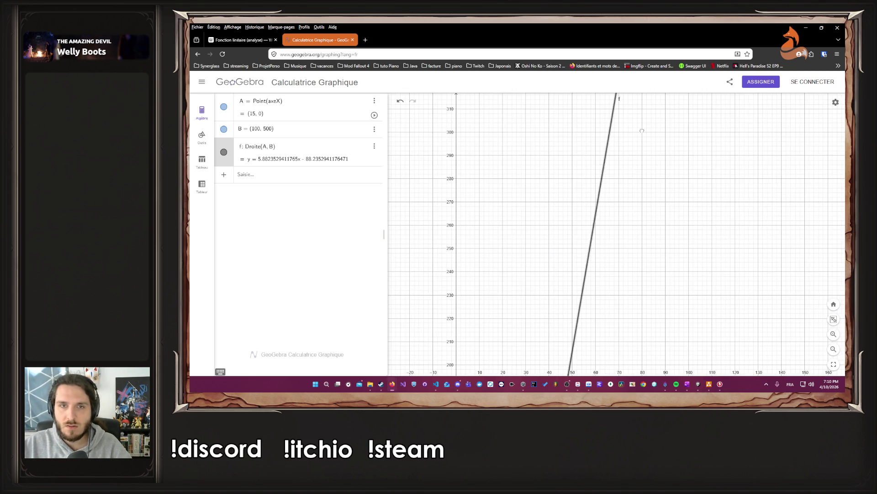
scroll(625, 178, up, 6)
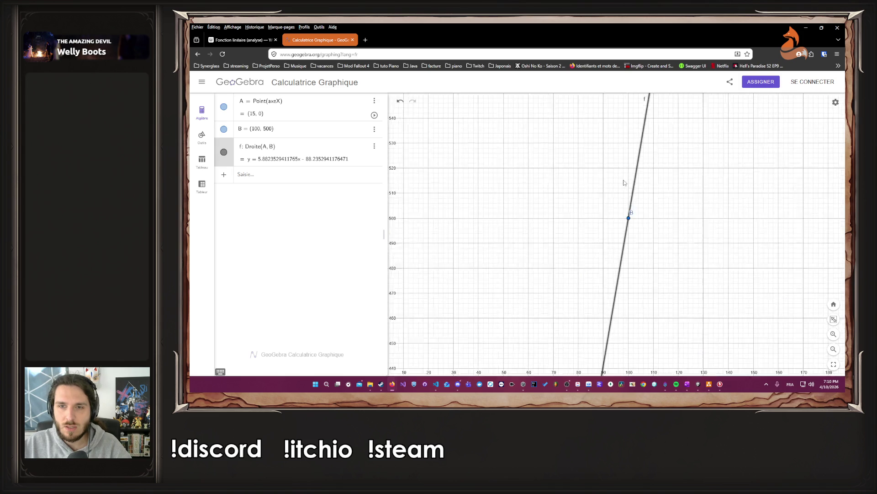
click(284, 159)
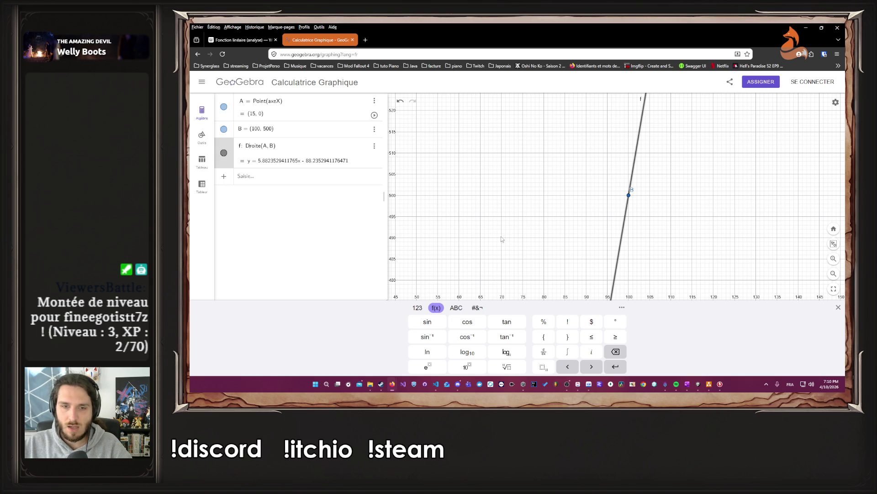
triple_click(272, 147)
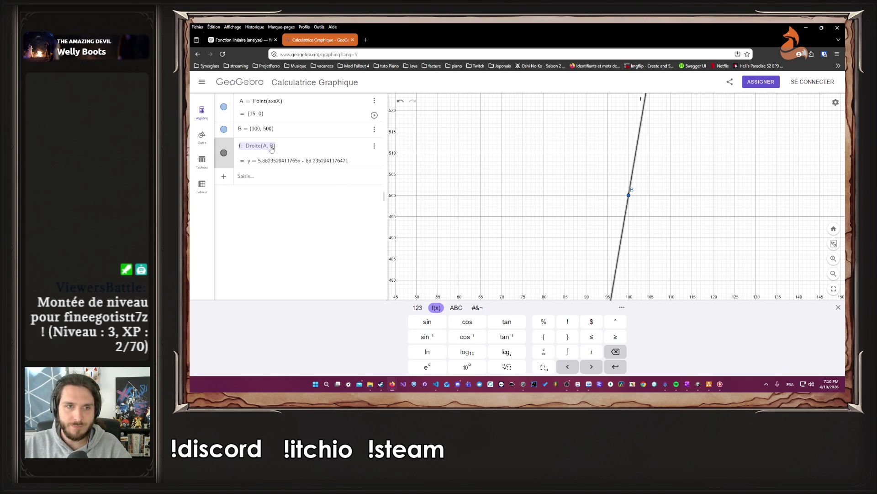
click(271, 147)
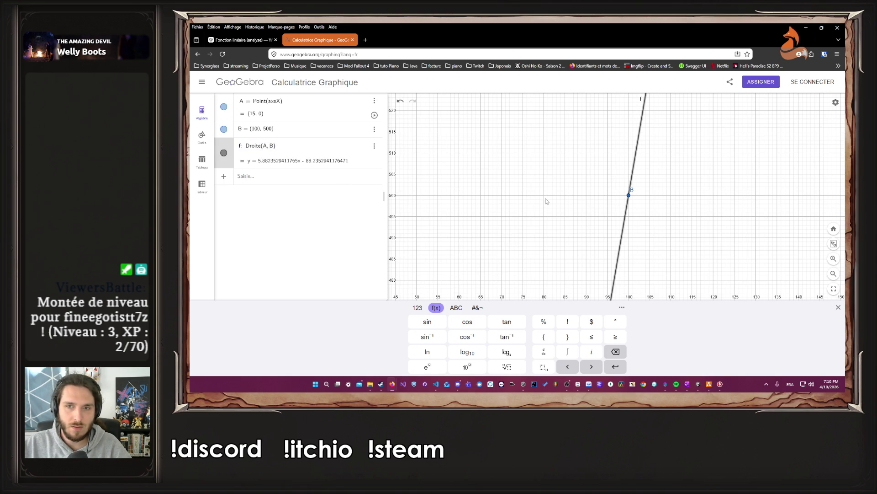
- Duplicate line f's equation as a new row with Dupliquer la sortie and select it for copying
click(628, 197)
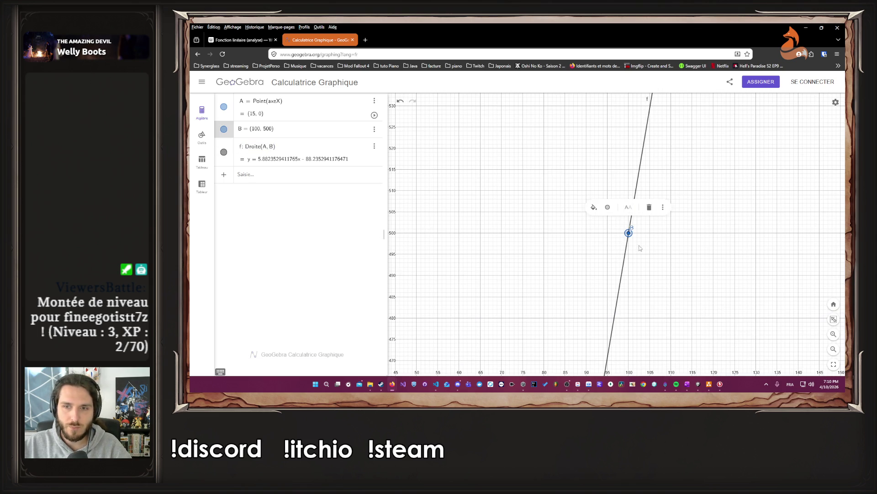
click(436, 384)
click(436, 384)
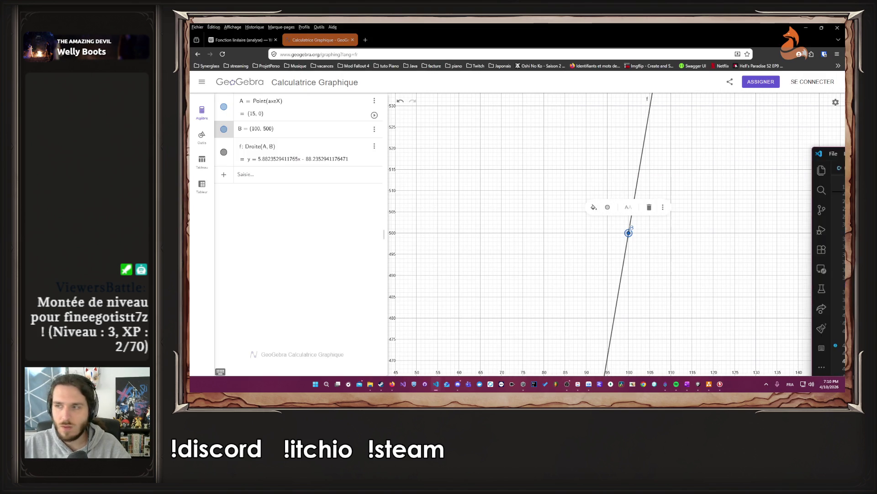
click(286, 163)
right_click(282, 164)
click(309, 192)
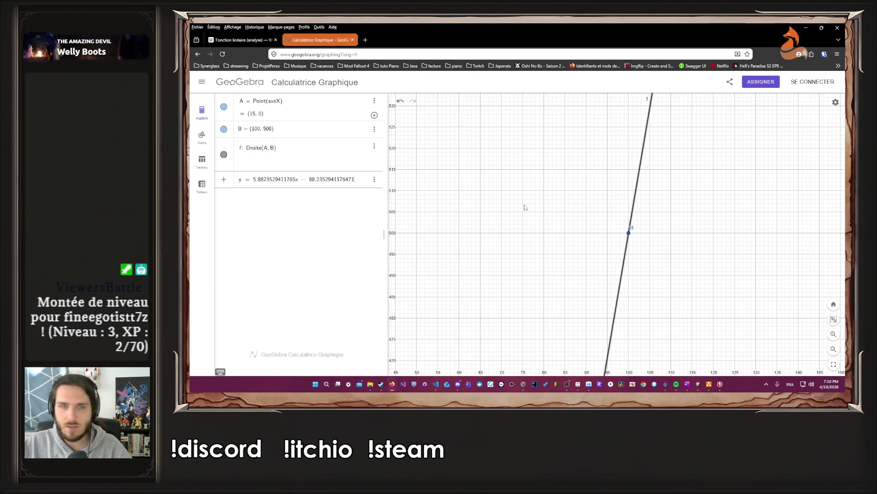
triple_click(263, 181)
key(ctrl+c)
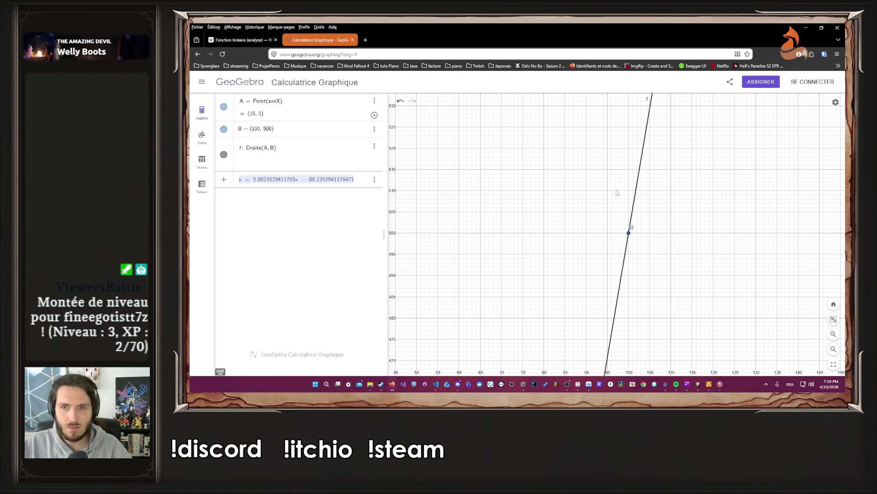
key(alt+Tab)
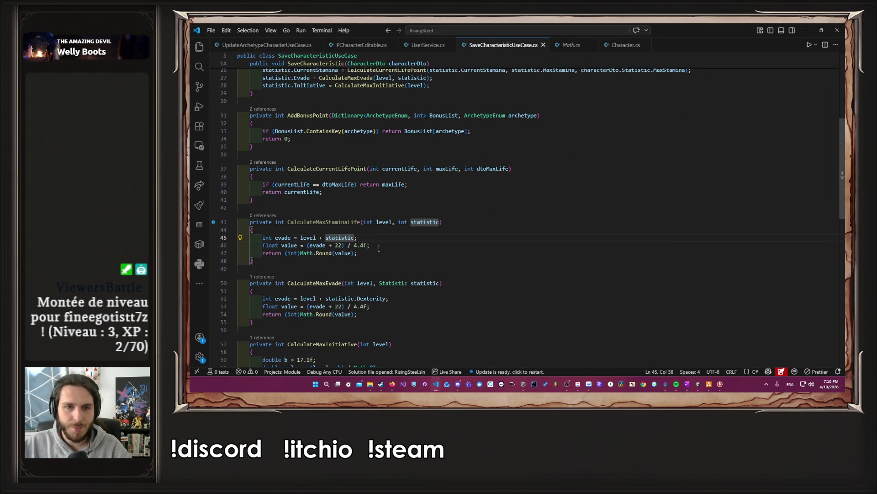
- Paste the GeoGebra equation on a new line below line 46 in CalculateMaxStaminaLife
key(Down)
key(Right)
key(Right)
key(Right)
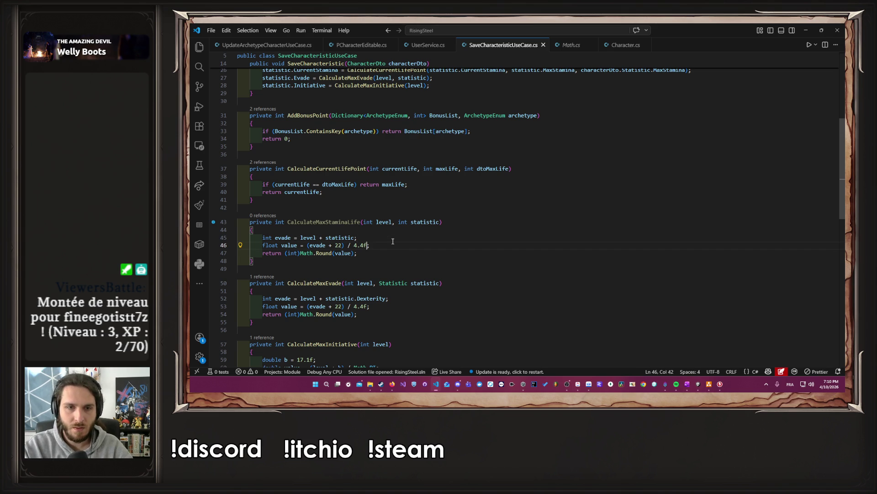
key(Return)
key(ctrl+v)
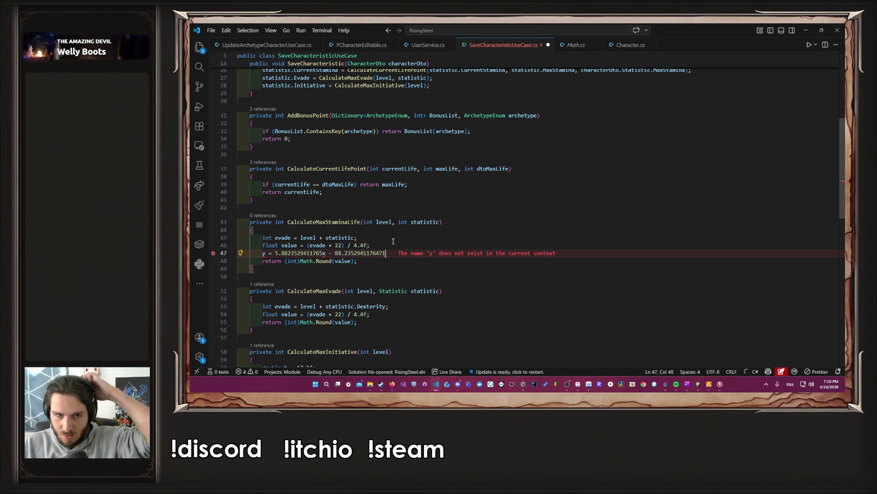
- Replace the 'y =' prefix with 'float a =' so the slope 5.8823529411765 becomes a
drag(387, 253, 263, 237)
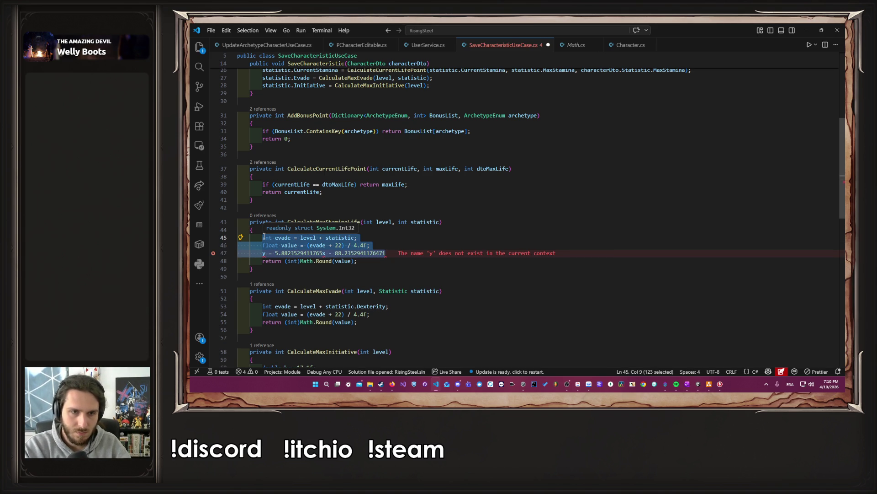
key(Down)
key(Down)
key(Right)
key(Right)
key(Right)
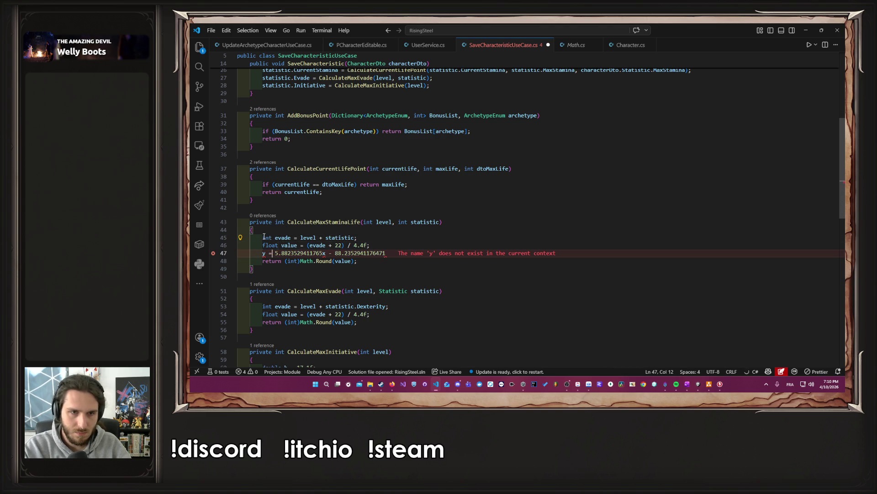
key(shift+Home)
text(int a =)
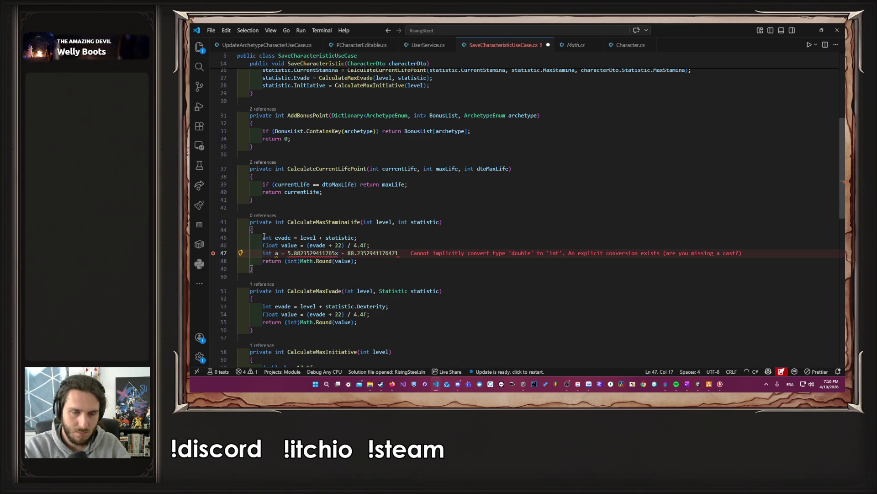
key(Left)
key(BackSpace)
key(BackSpace)
key(BackSpace)
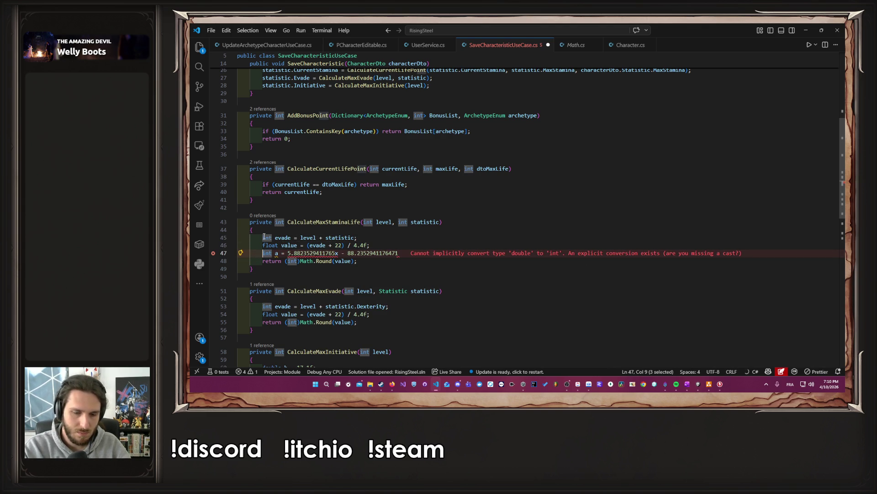
text(float)
key(Escape)
- Split the equation at x into 'float b = 88.2352941176471f', accept the f suffixes, and save
key(ctrl+Right)
key(ctrl+Right)
key(ctrl+Right)
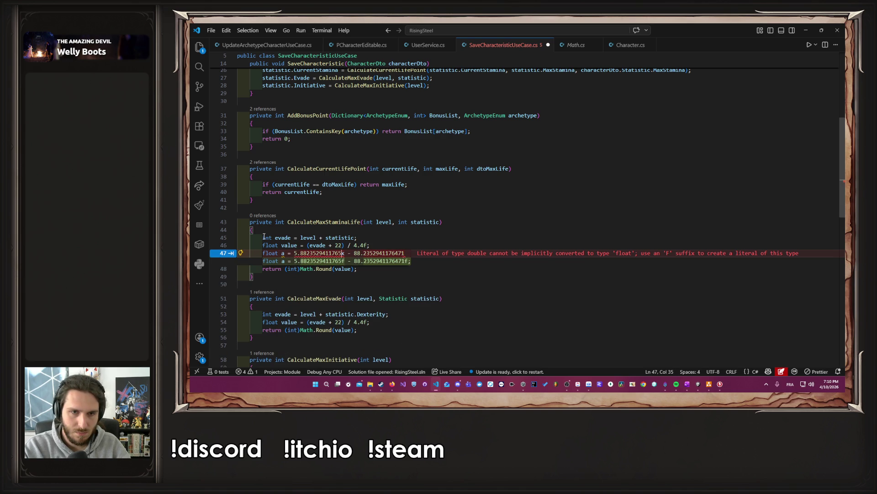
key(Return)
text(float)
key(Delete)
text(b - 88.2352941176471)
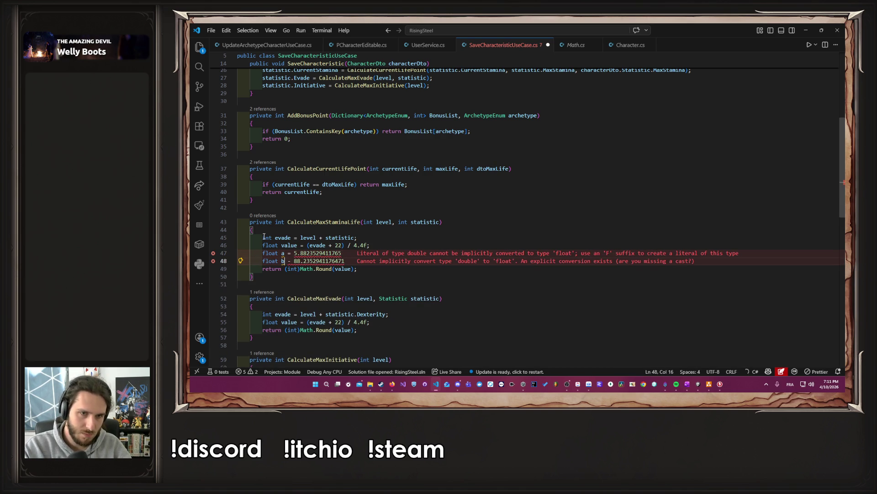
text(=)
key(Right)
key(Right)
key(Right)
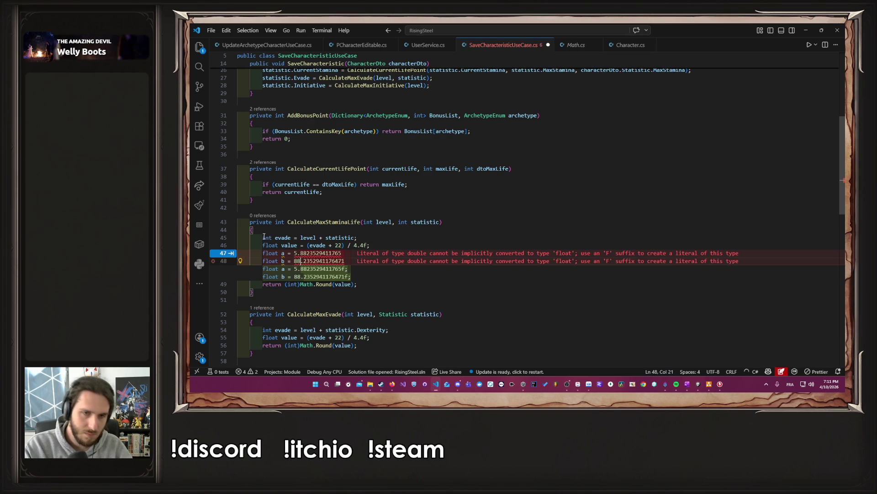
key(Tab)
key(ctrl+s)
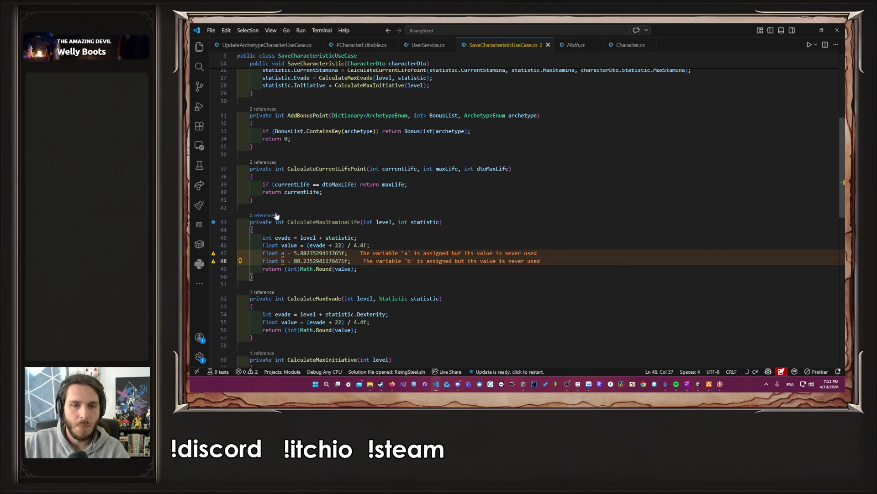
drag(394, 246, 212, 240)
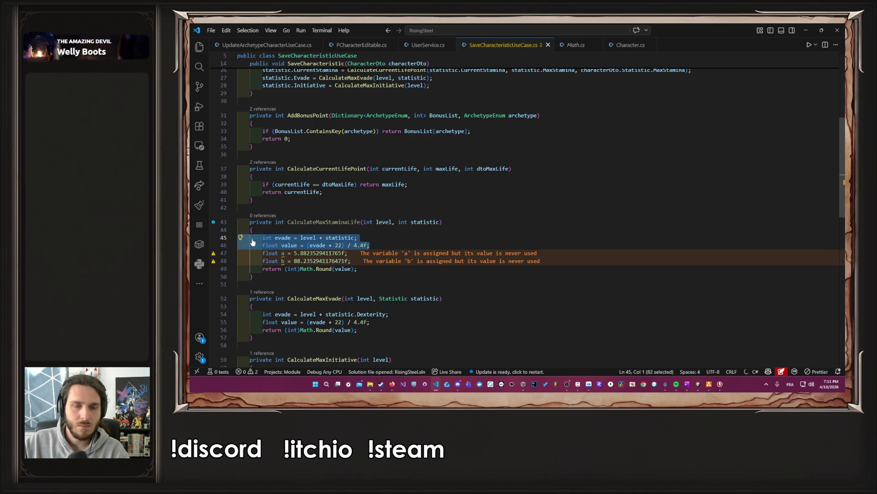
- Rename the variable evade on line 45 to max and save the file
double_click(283, 237)
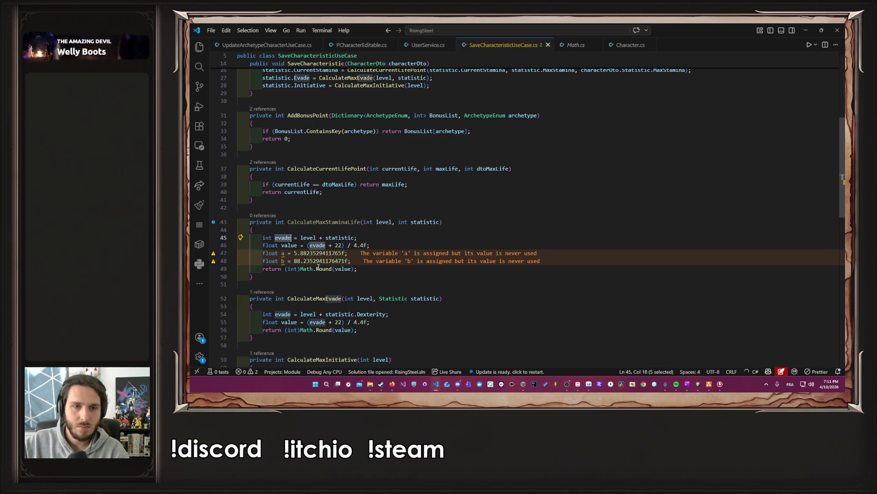
text(max)
key(ctrl+s)
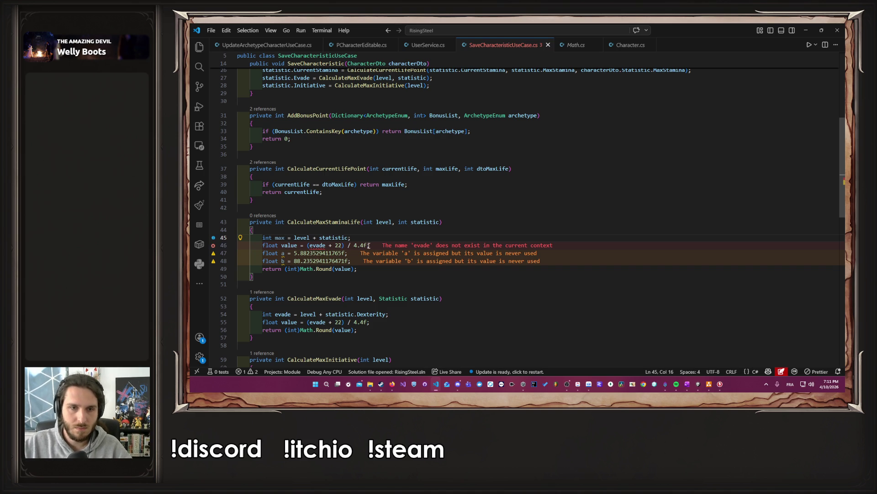
- Move the float a and b constant lines above the value calculation line
drag(348, 252, 226, 252)
key(ctrl+c)
key(BackSpace)
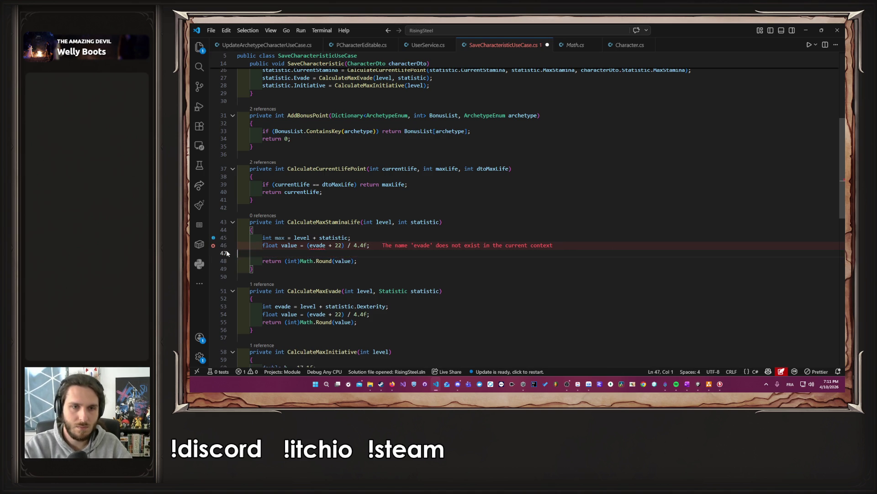
key(BackSpace)
key(Up)
key(Return)
key(ctrl+v)
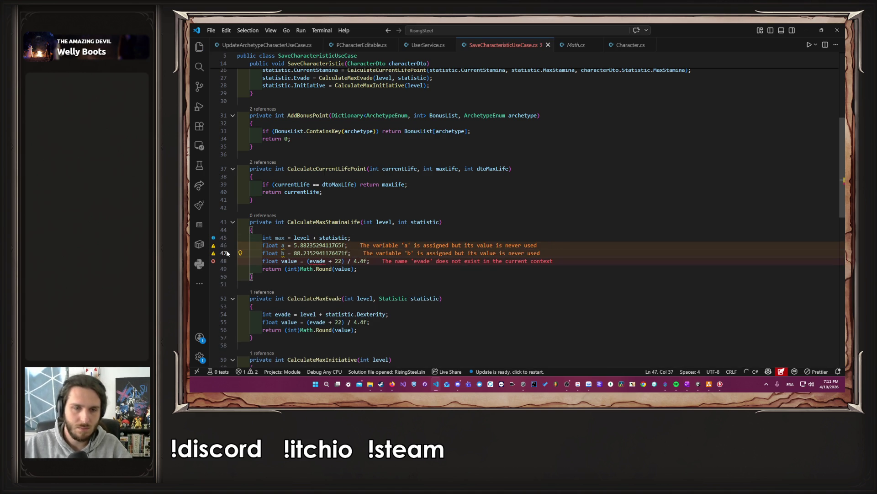
- Check GeoGebra's line y = 5.8823529411765x − 88.2352941176471 through A (15, 0) and B (100, 500), then return to the editor
mouse_move(392, 384)
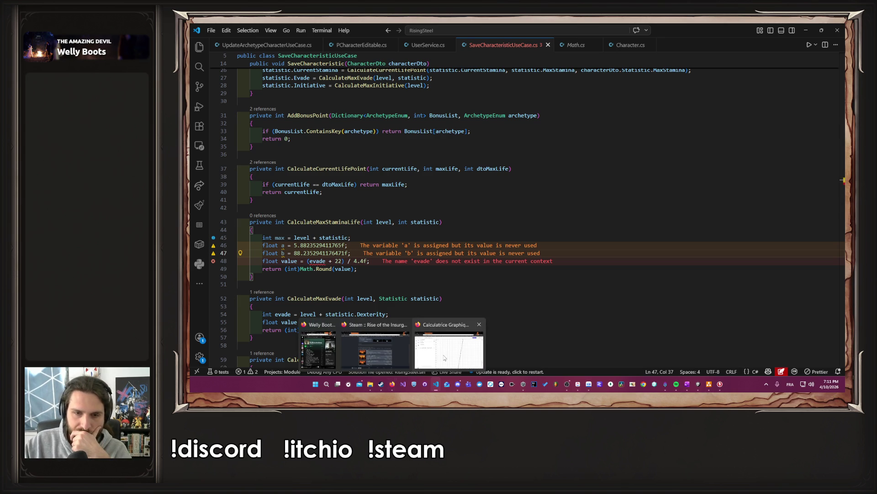
click(444, 358)
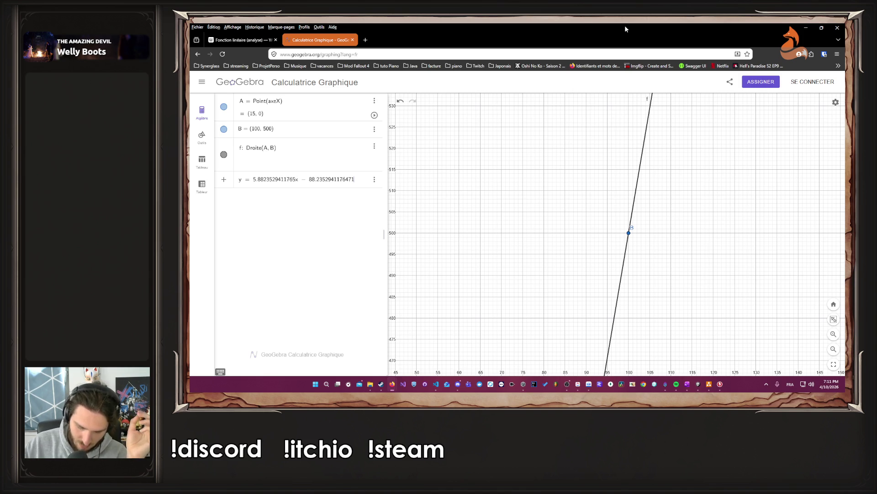
key(alt+Tab)
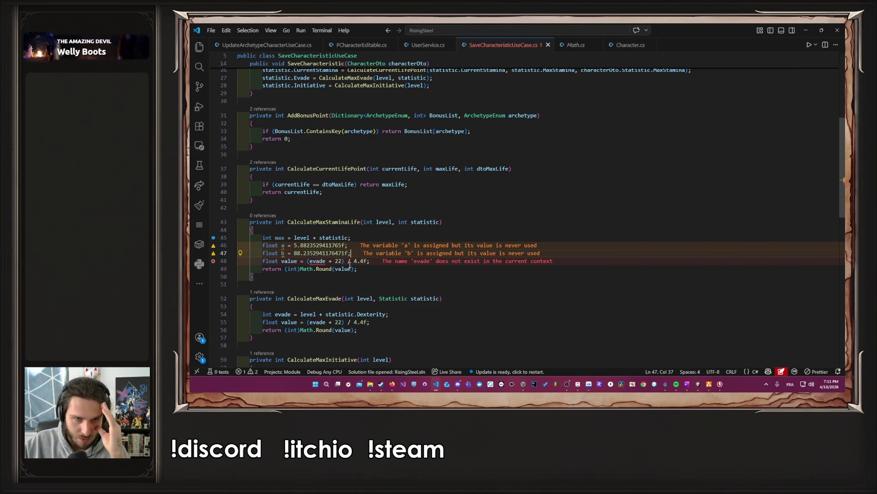
- Replace evade with max in the value formula on line 48
double_click(279, 237)
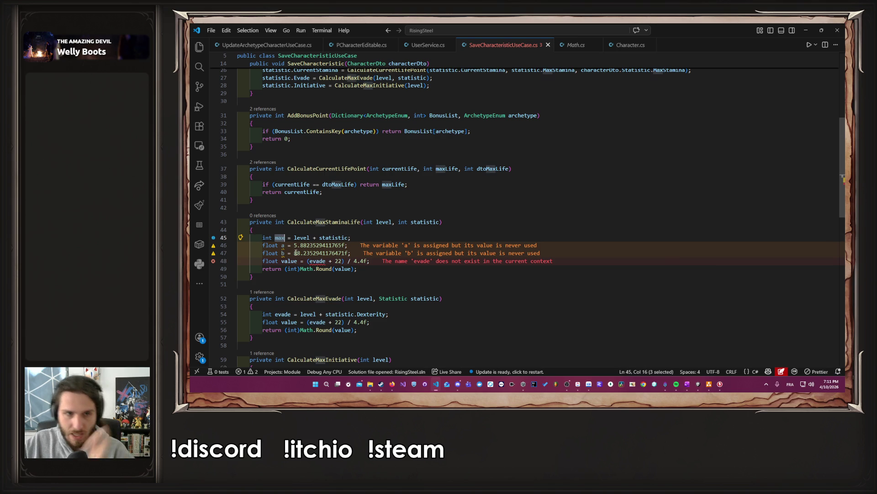
key(ctrl+c)
double_click(317, 261)
key(ctrl+v)
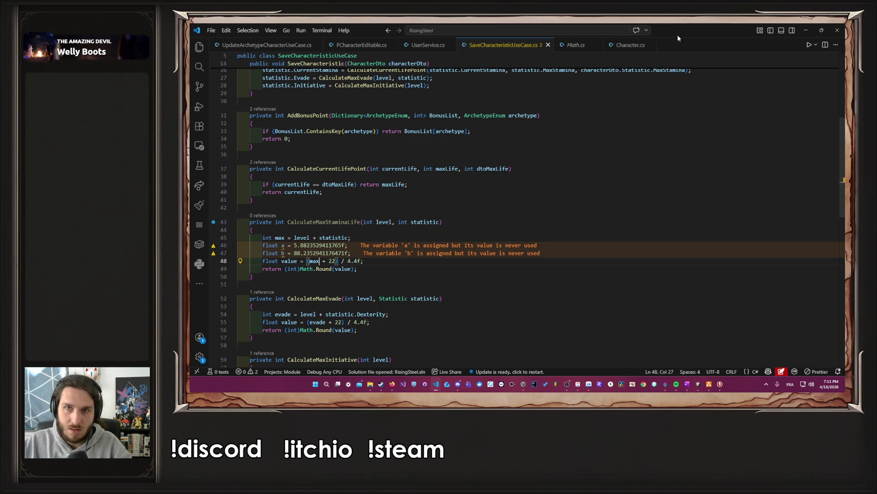
- Replace 22 with b and 4.4f with a so value = (max + b) / a, and save
mouse_move(678, 34)
mouse_down()
mouse_move(717, 246)
mouse_move(674, 24)
mouse_up()
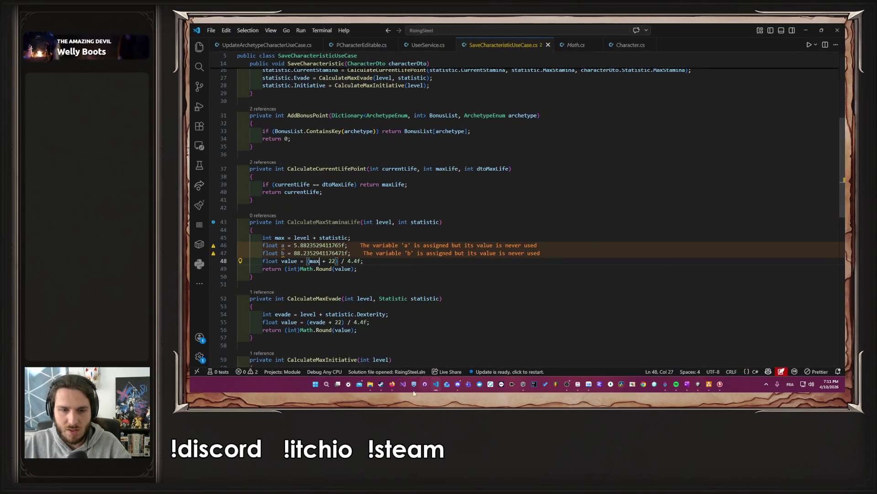
mouse_move(392, 384)
mouse_move(449, 347)
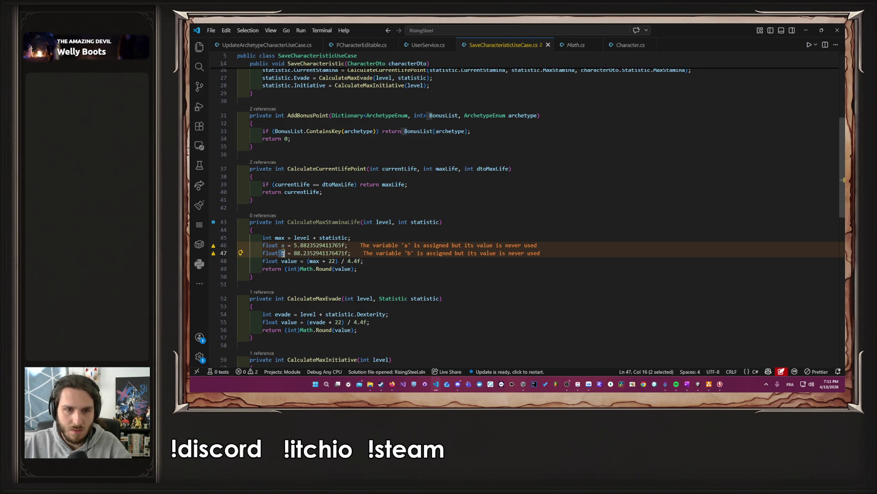
double_click(283, 253)
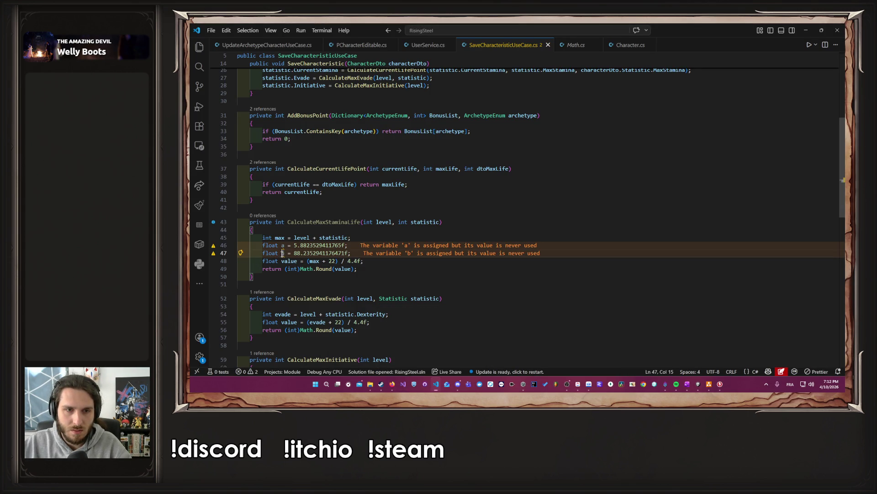
double_click(333, 261)
text(b)
drag(341, 261, 346, 260)
key(shift+Right)
key(shift+Right)
text(a;)
key(ctrl+s)
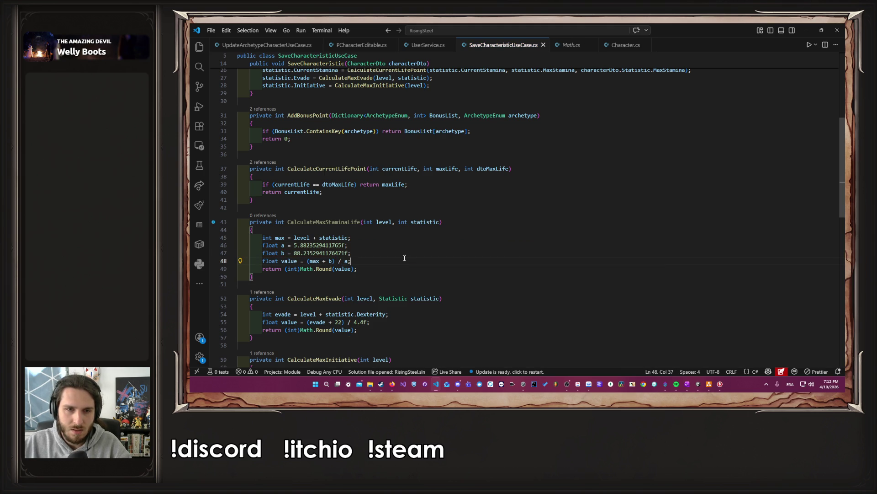
- Locate the MaxLife and CurrentLife lines, duplicating CurrentLife and then undoing it
double_click(305, 221)
scroll(409, 270, up, 6)
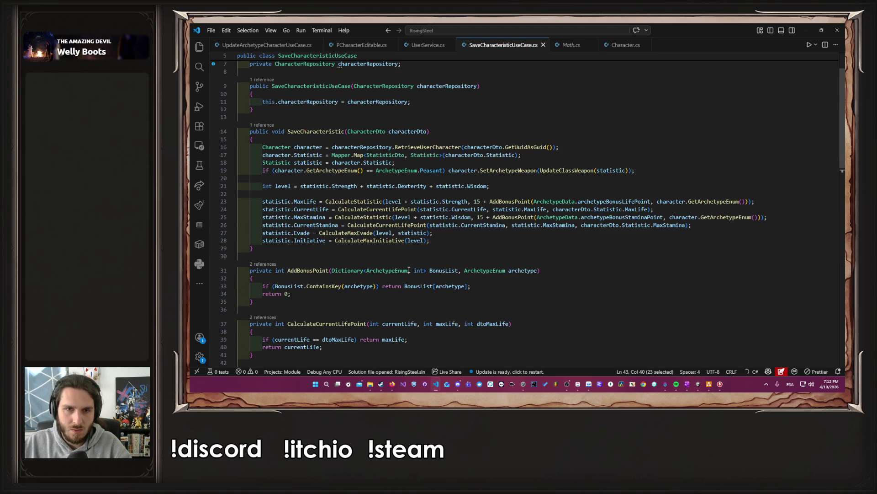
scroll(410, 270, down, 2)
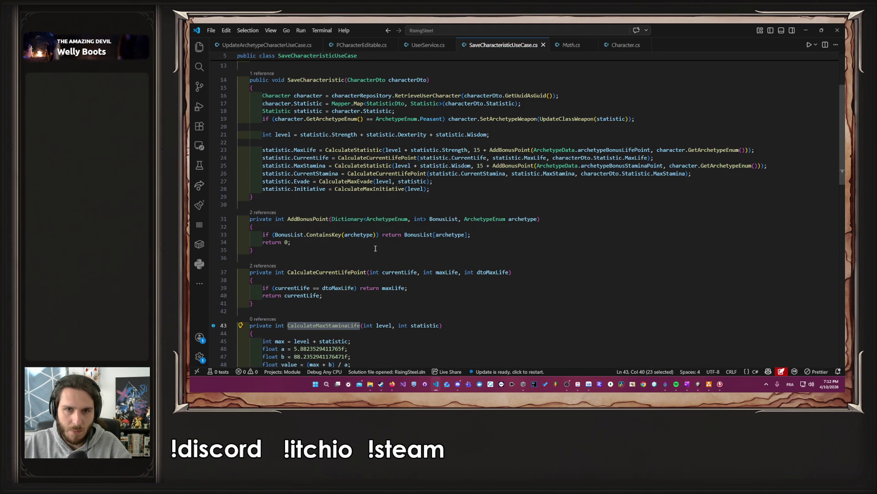
click(780, 152)
key(Down)
key(shift+alt+Down)
key(Up)
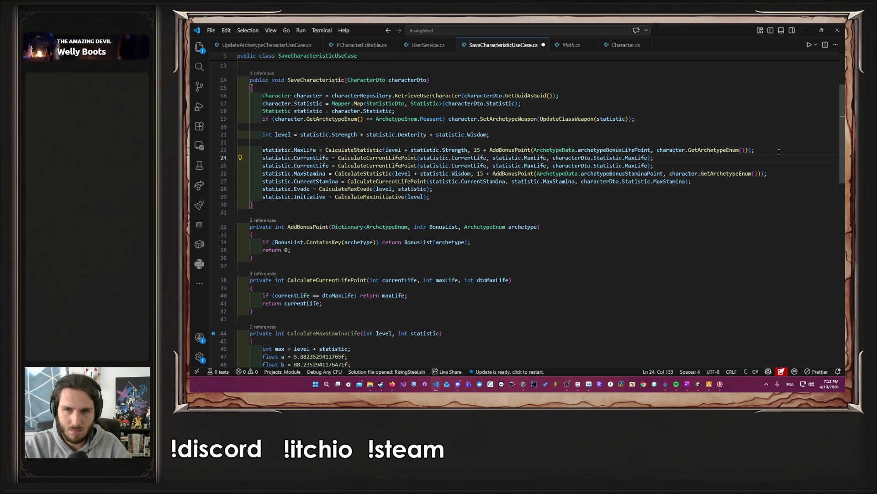
key(ctrl+z)
- Type CalculateMaxStaminaLife(level, statistic.Strength) over the CurrentLife call copy, then delete the duplicated statement
key(ctrl+shift+Left)
key(ctrl+shift+Left)
key(ctrl+shift+Left)
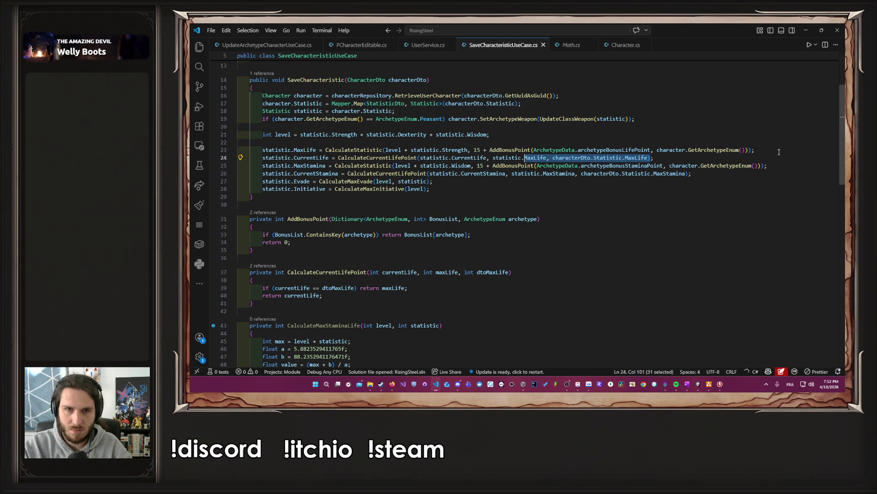
key(ctrl+shift+Right)
key(ctrl+shift+Right)
key(ctrl+shift+Right)
key(Right)
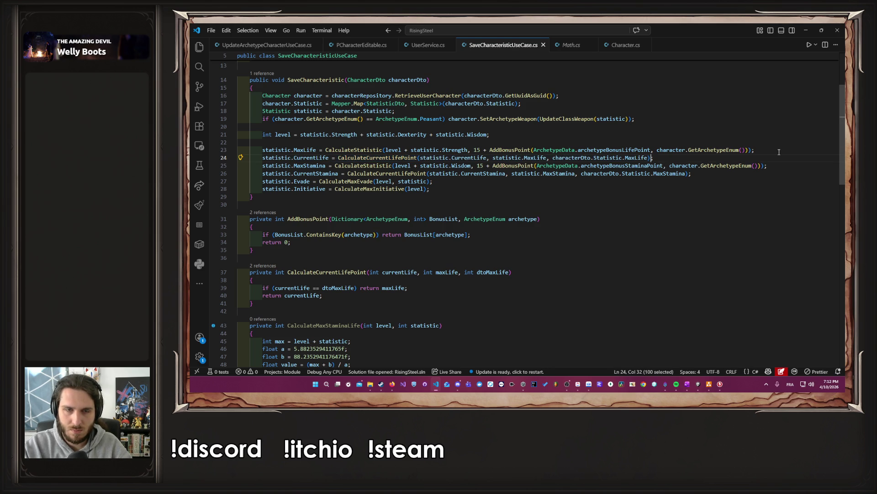
key(shift+alt+Up)
key(ctrl+shift+Left)
key(ctrl+shift+Left)
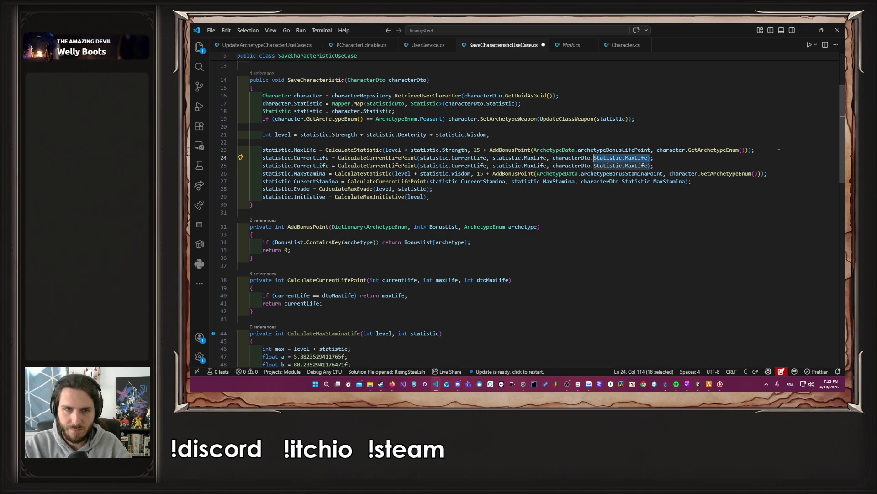
key(ctrl+shift+Left)
key(ctrl+shift+Left)
key(ctrl+shift+Left)
text(CalculateMaxStaminaLife(level, statistic.Strength))
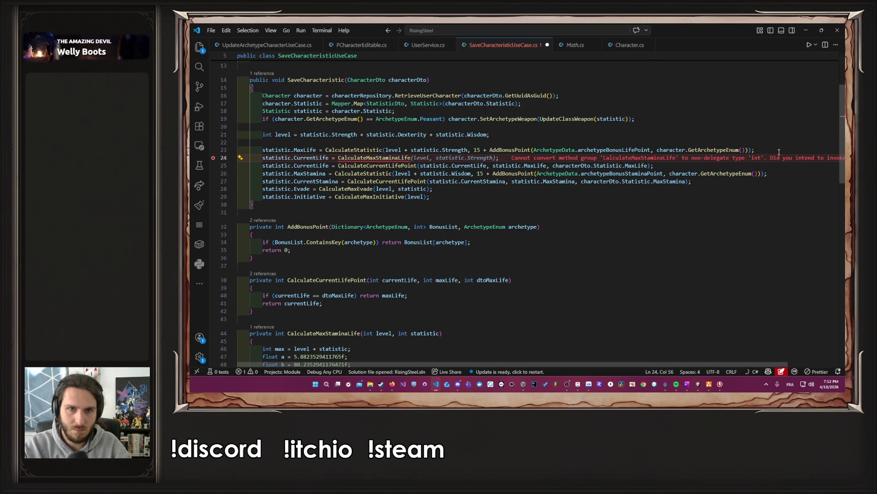
key(Down)
key(End)
key(shift+Home)
key(BackSpace)
key(BackSpace)
key(BackSpace)
key(BackSpace)
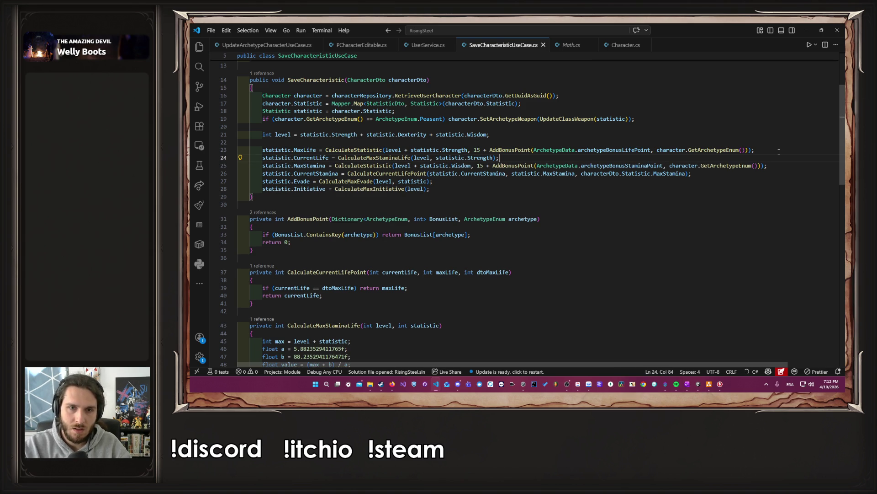
- Restore the original CurrentLife calculation, remove the extra line, and save
key(Down)
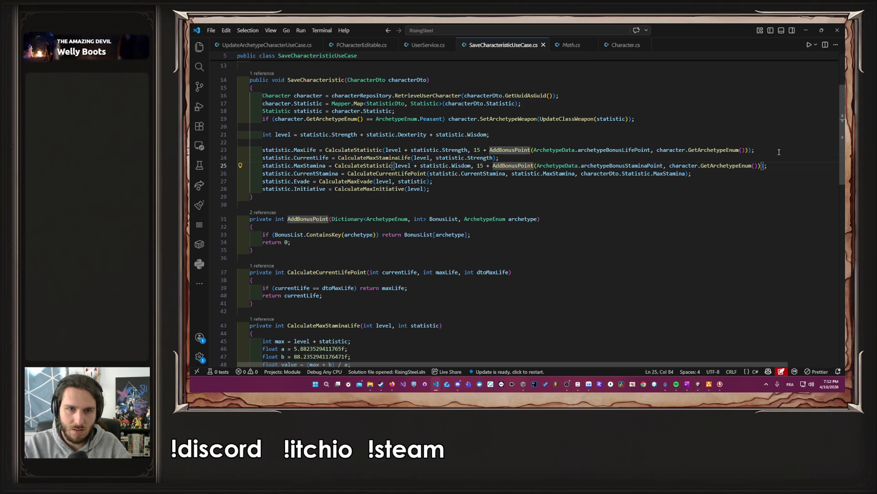
key(Up)
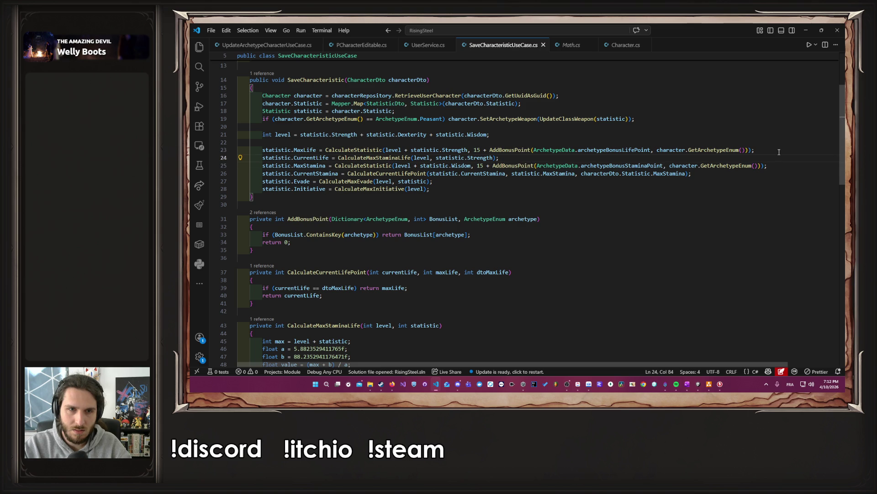
key(Return)
key(Tab)
key(Tab)
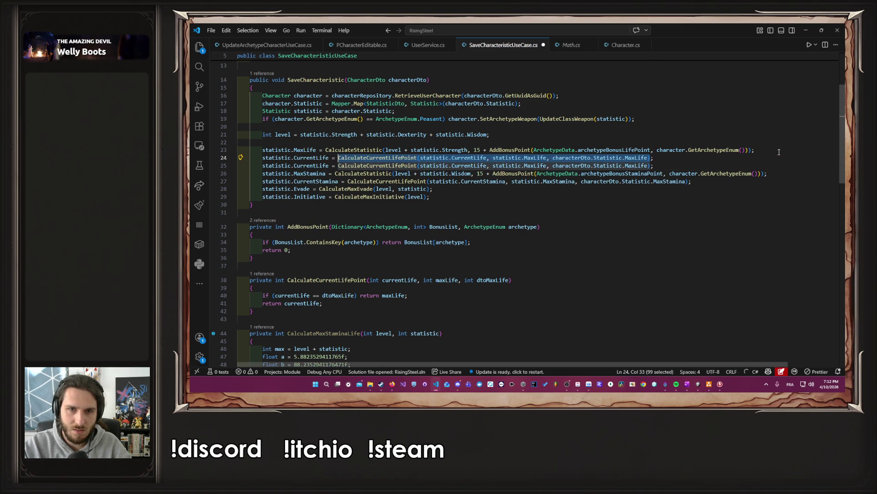
key(ctrl+shift+k)
key(ctrl+s)
key(Up)
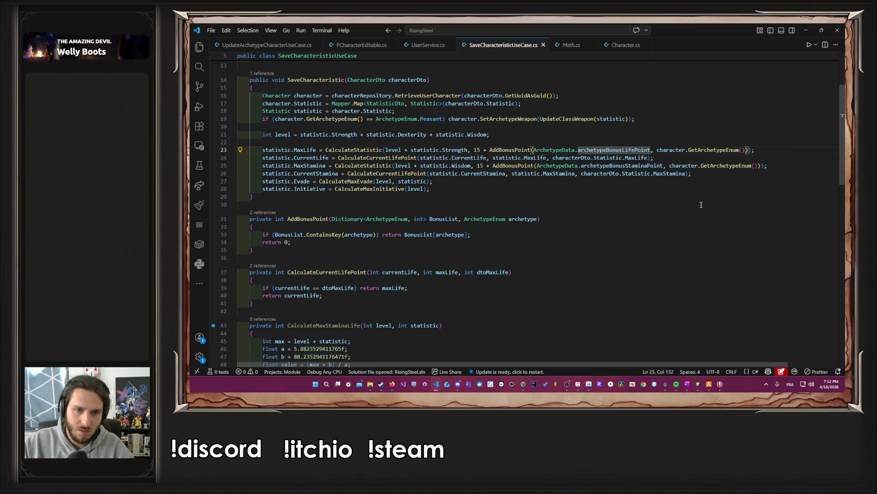
- On the MaxLife line, swap CalculateStatistic for CalculateMaxStaminaLife, delete the bonus-point arguments, and save
double_click(343, 325)
drag(326, 150, 339, 150)
double_click(366, 149)
key(ctrl+v)
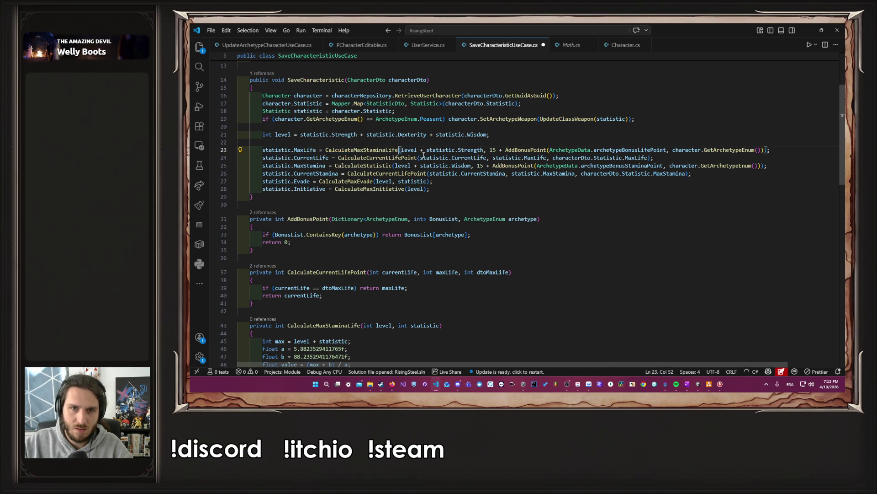
drag(484, 149, 763, 150)
key(Delete)
key(Up)
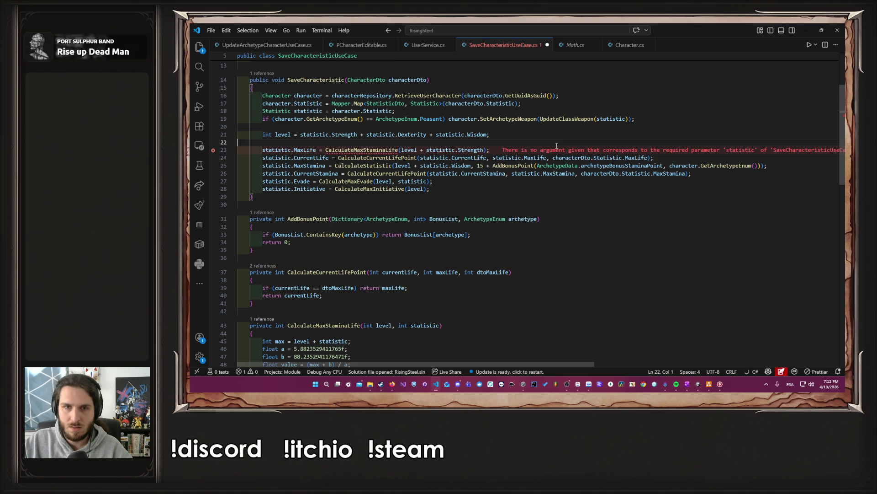
key(ctrl+s)
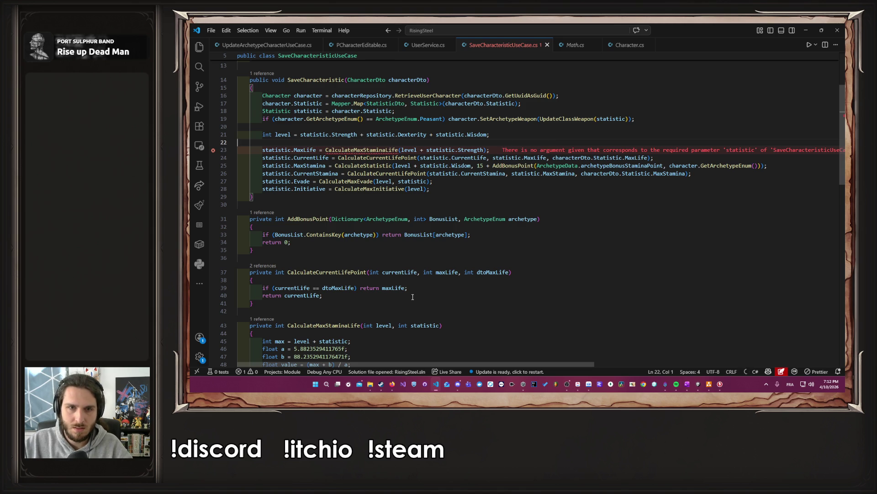
scroll(402, 274, down, 2)
scroll(375, 206, up, 2)
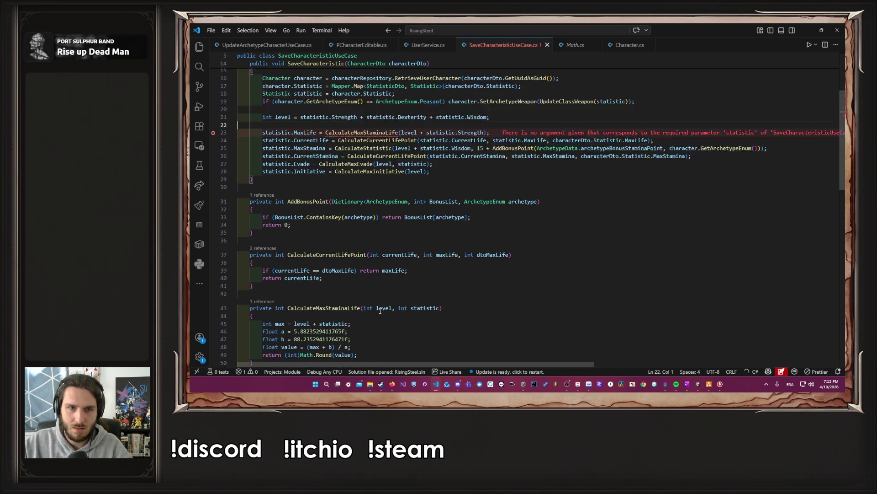
click(369, 151)
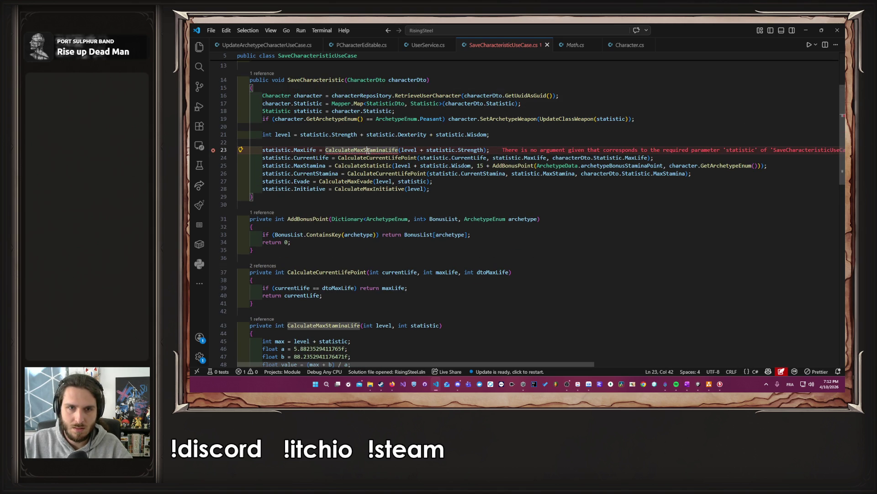